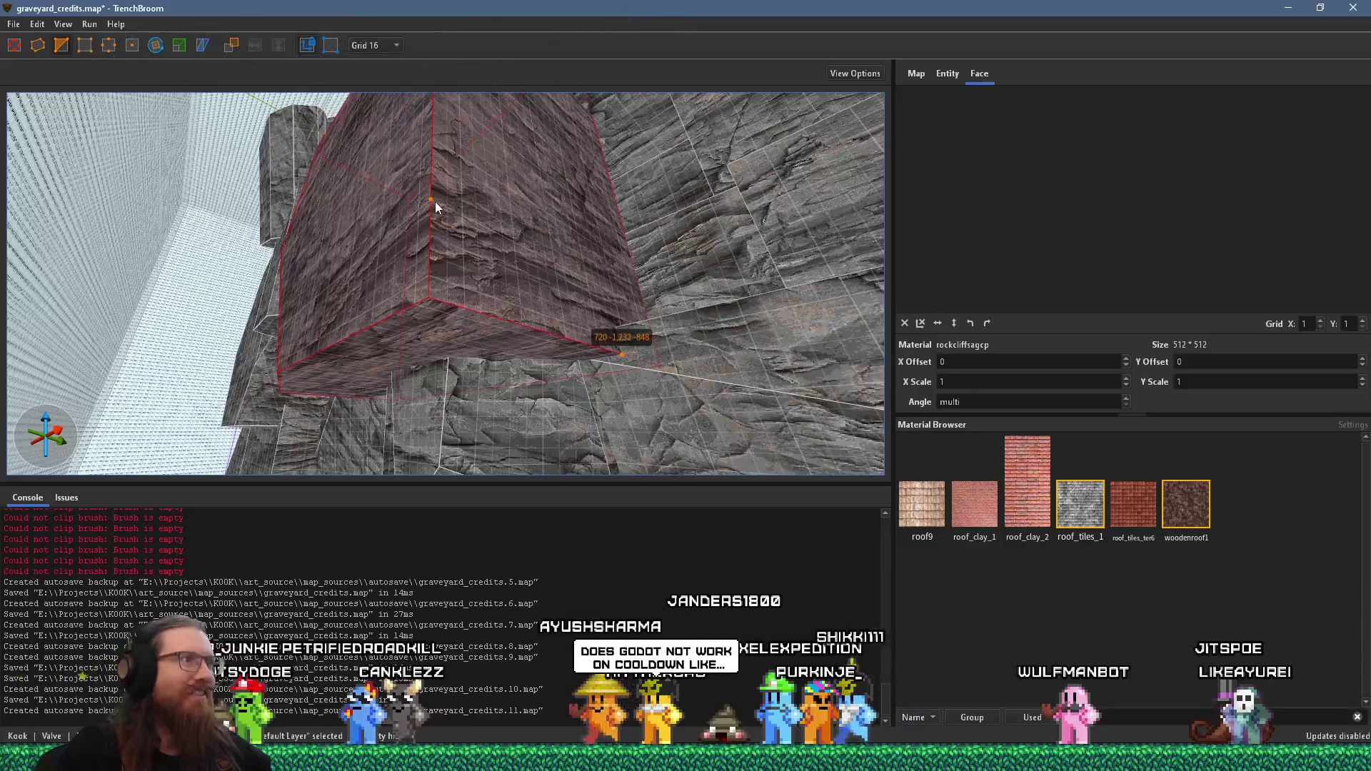
Step: Place the third clip point on the boulder and apply the slanted clip
{"action": "mouse_move", "coordinate": [435, 201]}
{"action": "left_mouse_down"}
{"action": "mouse_move", "coordinate": [700, 116]}
{"action": "mouse_move", "coordinate": [457, 289]}
{"action": "left_mouse_up"}
{"action": "left_click", "coordinate": [452, 276]}
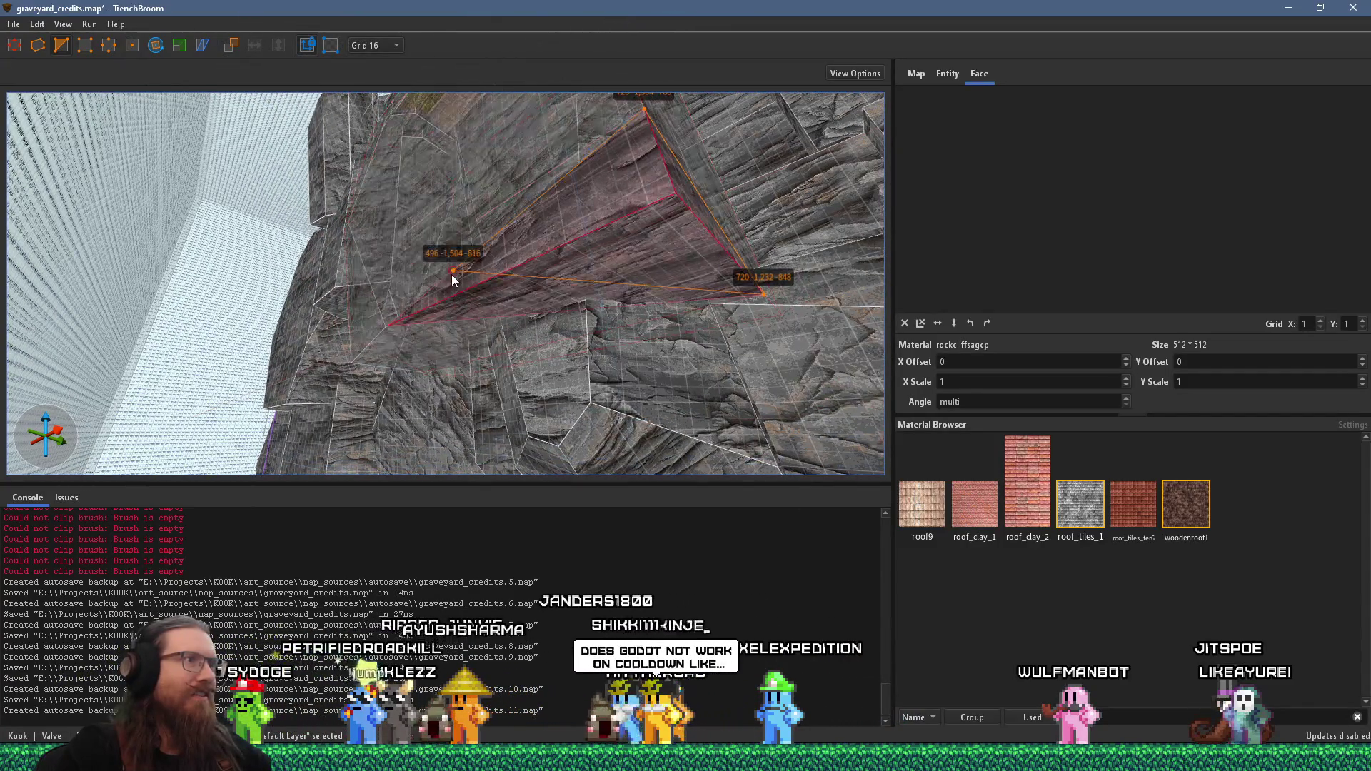
{"action": "key", "text": "Return"}
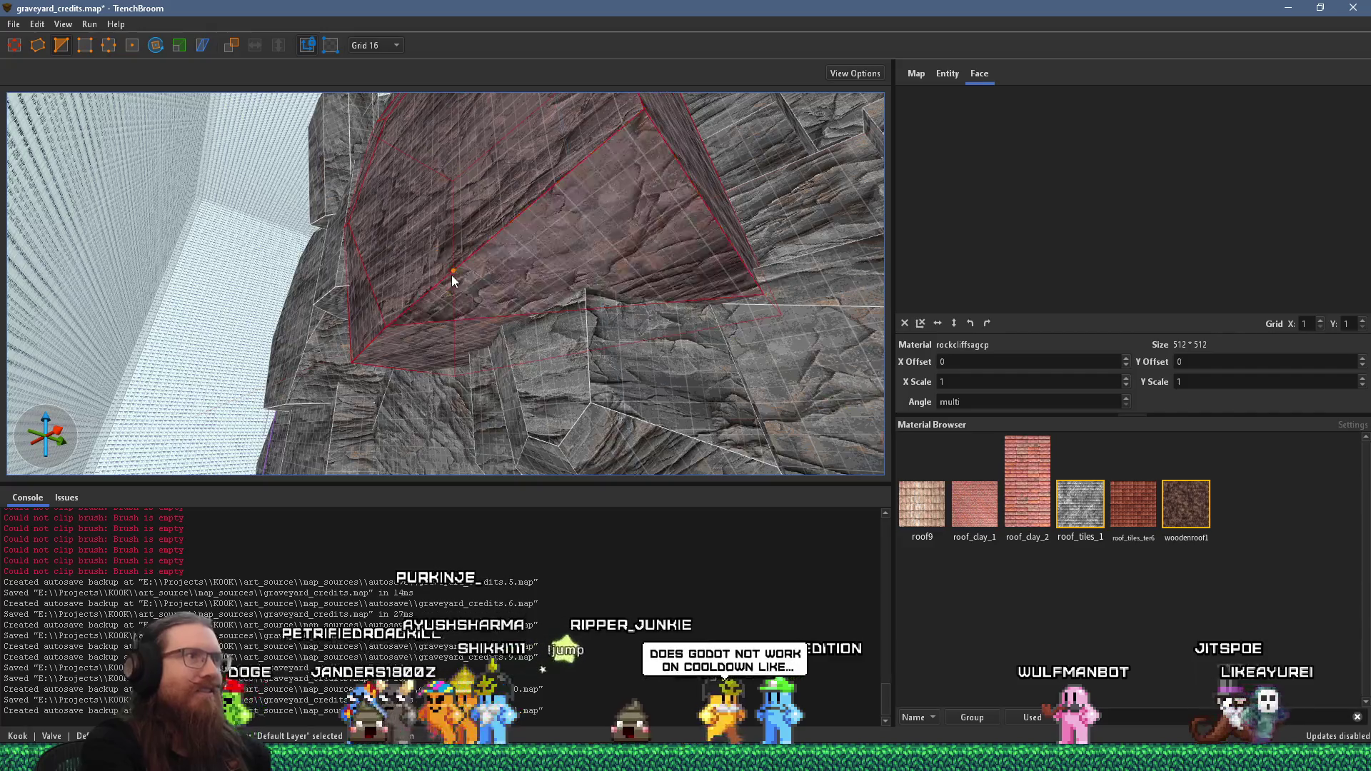
{"action": "key", "text": "Escape"}
Step: Fly along the rock wall and roof edge to inspect the clipped boulder
{"action": "mouse_move", "coordinate": [453, 272]}
{"action": "left_mouse_down"}
{"action": "mouse_move", "coordinate": [344, 433]}
{"action": "mouse_move", "coordinate": [449, 354]}
{"action": "mouse_move", "coordinate": [234, 495]}
{"action": "mouse_move", "coordinate": [406, 374]}
{"action": "mouse_move", "coordinate": [404, 344]}
{"action": "left_mouse_up"}
{"action": "mouse_move", "coordinate": [374, 280]}
{"action": "left_mouse_down"}
{"action": "mouse_move", "coordinate": [390, 279]}
{"action": "mouse_move", "coordinate": [431, 385]}
{"action": "mouse_move", "coordinate": [345, 509]}
{"action": "mouse_move", "coordinate": [407, 339]}
{"action": "mouse_move", "coordinate": [384, 405]}
{"action": "mouse_move", "coordinate": [396, 276]}
{"action": "mouse_move", "coordinate": [384, 283]}
{"action": "mouse_move", "coordinate": [475, 251]}
{"action": "left_mouse_up"}
{"action": "key", "text": "s"}
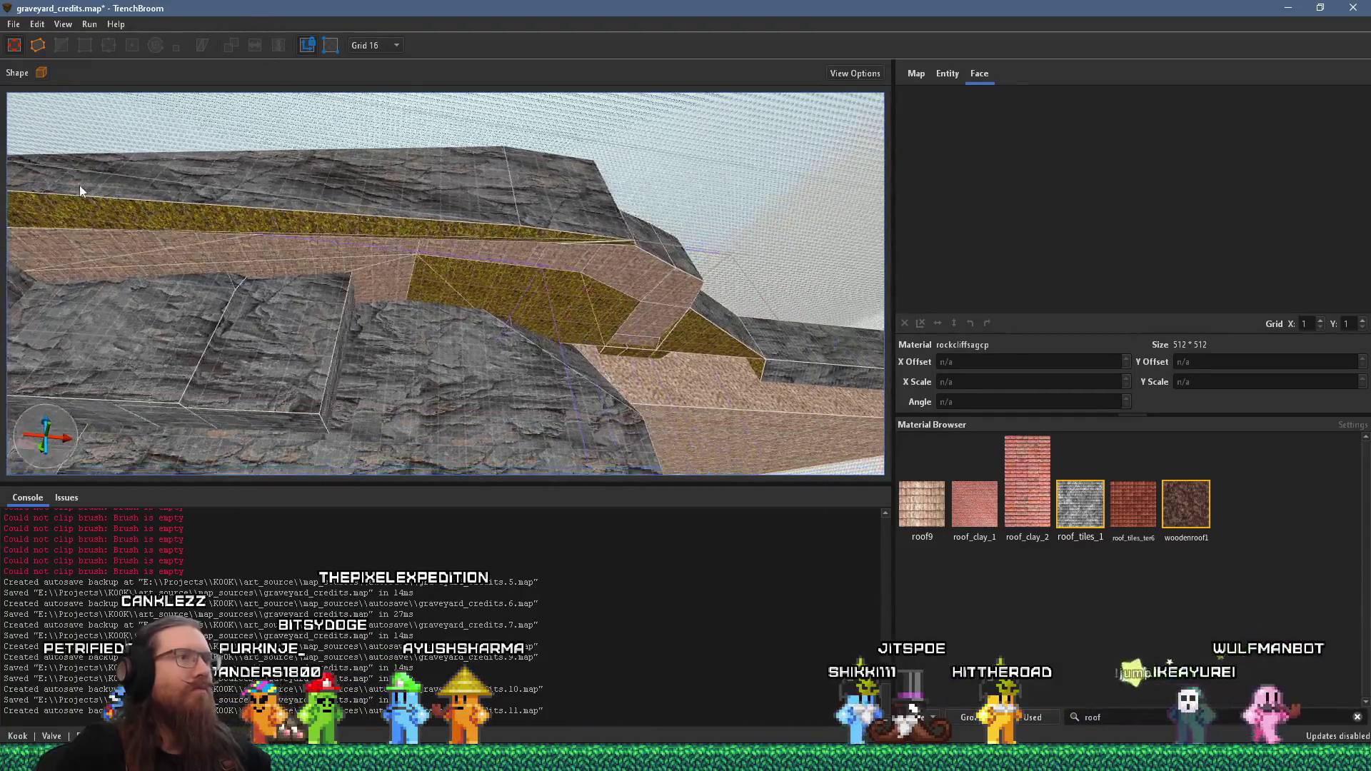
{"action": "mouse_move", "coordinate": [464, 215]}
{"action": "left_mouse_down"}
{"action": "mouse_move", "coordinate": [631, 284]}
{"action": "mouse_move", "coordinate": [444, 135]}
{"action": "mouse_move", "coordinate": [412, 145]}
{"action": "mouse_move", "coordinate": [431, 258]}
{"action": "mouse_move", "coordinate": [301, 240]}
{"action": "left_mouse_up"}
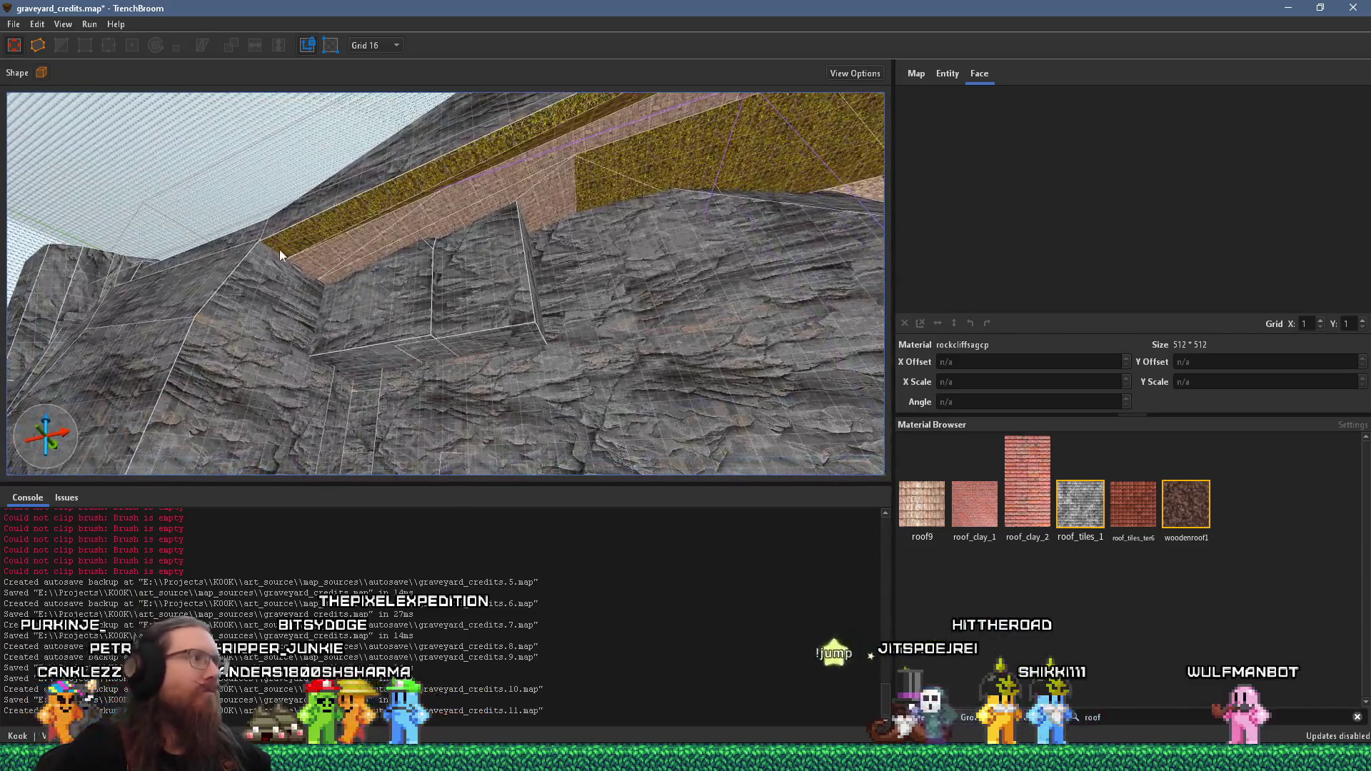
{"action": "left_click", "coordinate": [471, 154]}
{"action": "mouse_move", "coordinate": [512, 144]}
{"action": "left_mouse_down"}
{"action": "mouse_move", "coordinate": [470, 147]}
{"action": "mouse_move", "coordinate": [406, 329]}
{"action": "mouse_move", "coordinate": [417, 303]}
{"action": "left_mouse_up"}
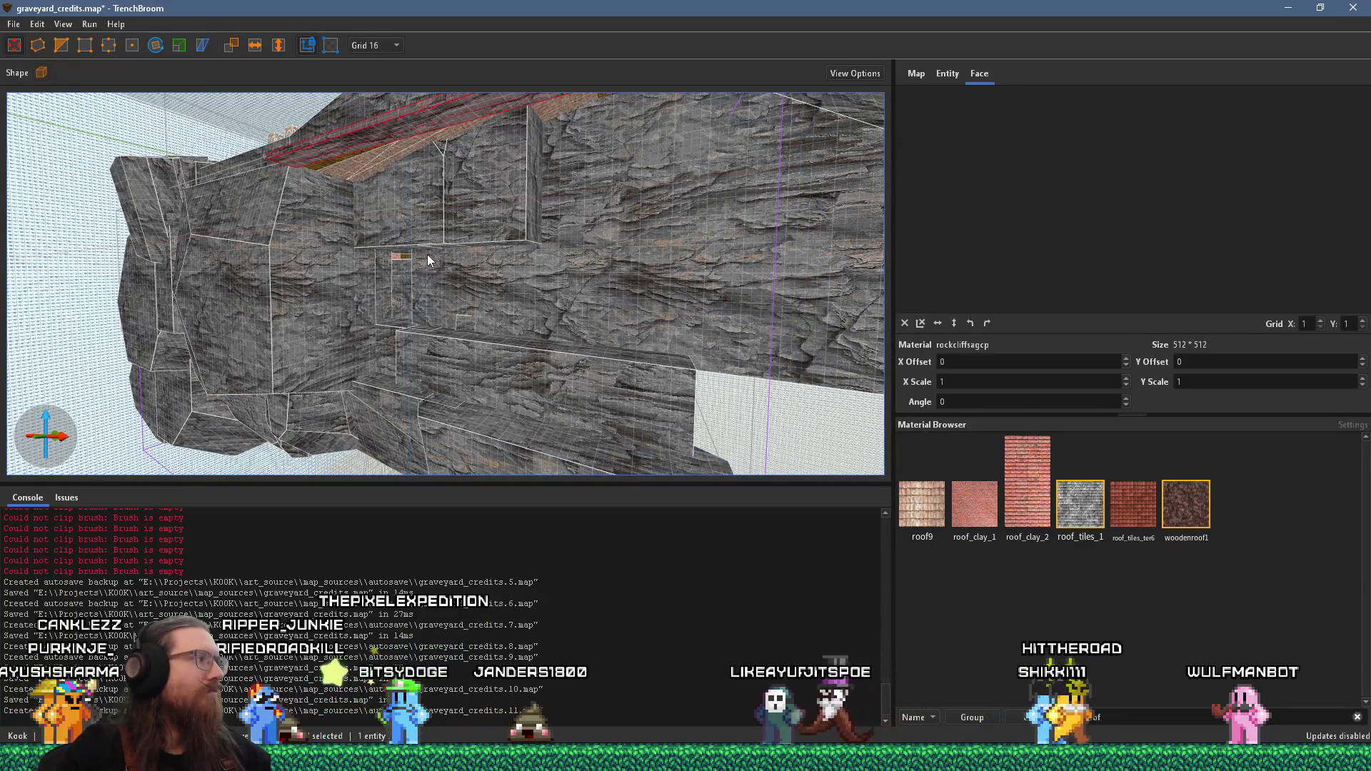
{"action": "left_click_drag", "start_coordinate": [427, 255], "coordinate": [329, 492]}
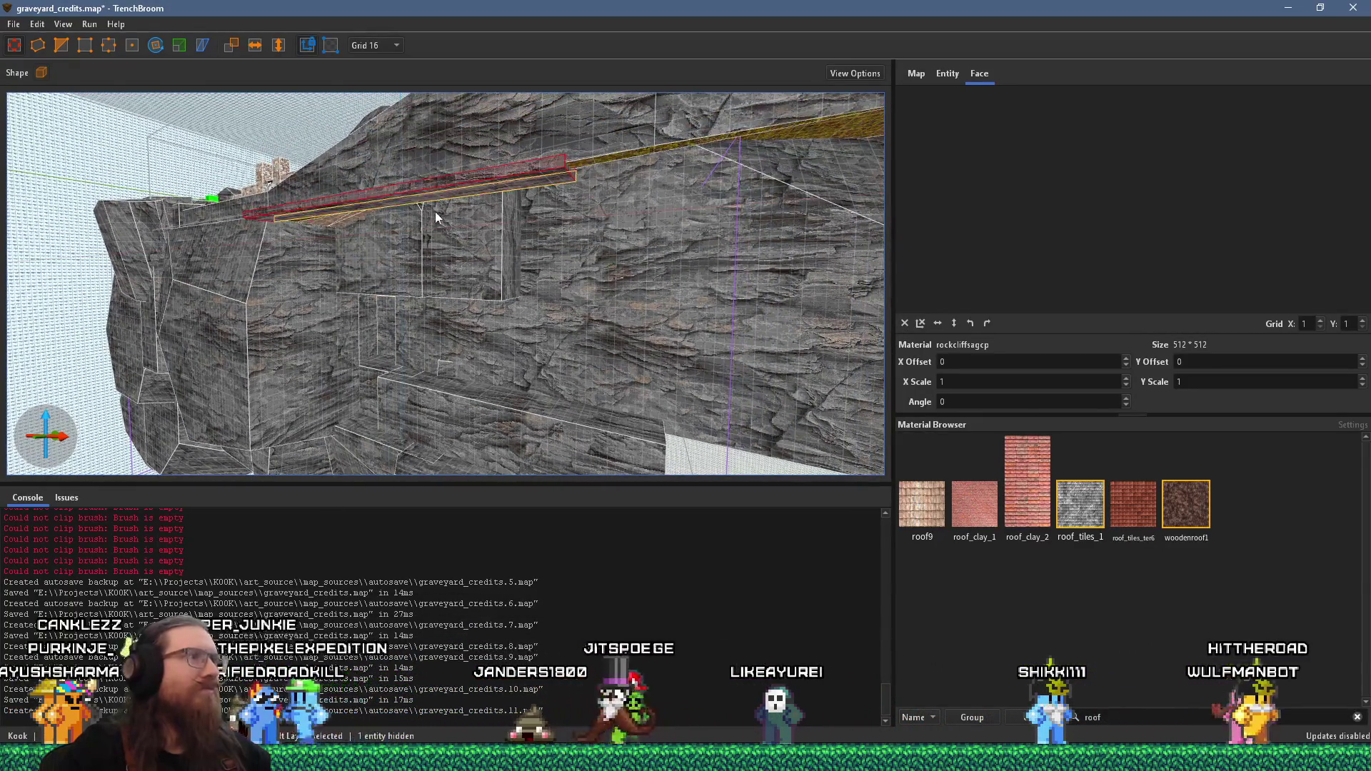
{"action": "left_click", "coordinate": [429, 243]}
{"action": "scroll", "coordinate": [413, 288], "scroll_direction": "up", "scroll_amount": 2}
{"action": "mouse_move", "coordinate": [412, 284]}
{"action": "left_mouse_down"}
{"action": "mouse_move", "coordinate": [307, 381]}
{"action": "mouse_move", "coordinate": [554, 500]}
{"action": "mouse_move", "coordinate": [396, 397]}
{"action": "mouse_move", "coordinate": [509, 363]}
{"action": "mouse_move", "coordinate": [795, 377]}
{"action": "mouse_move", "coordinate": [718, 367]}
{"action": "mouse_move", "coordinate": [679, 383]}
{"action": "mouse_move", "coordinate": [288, 385]}
{"action": "mouse_move", "coordinate": [628, 307]}
{"action": "mouse_move", "coordinate": [371, 277]}
{"action": "mouse_move", "coordinate": [388, 307]}
{"action": "mouse_move", "coordinate": [491, 363]}
{"action": "mouse_move", "coordinate": [491, 280]}
{"action": "mouse_move", "coordinate": [521, 310]}
{"action": "left_mouse_up"}
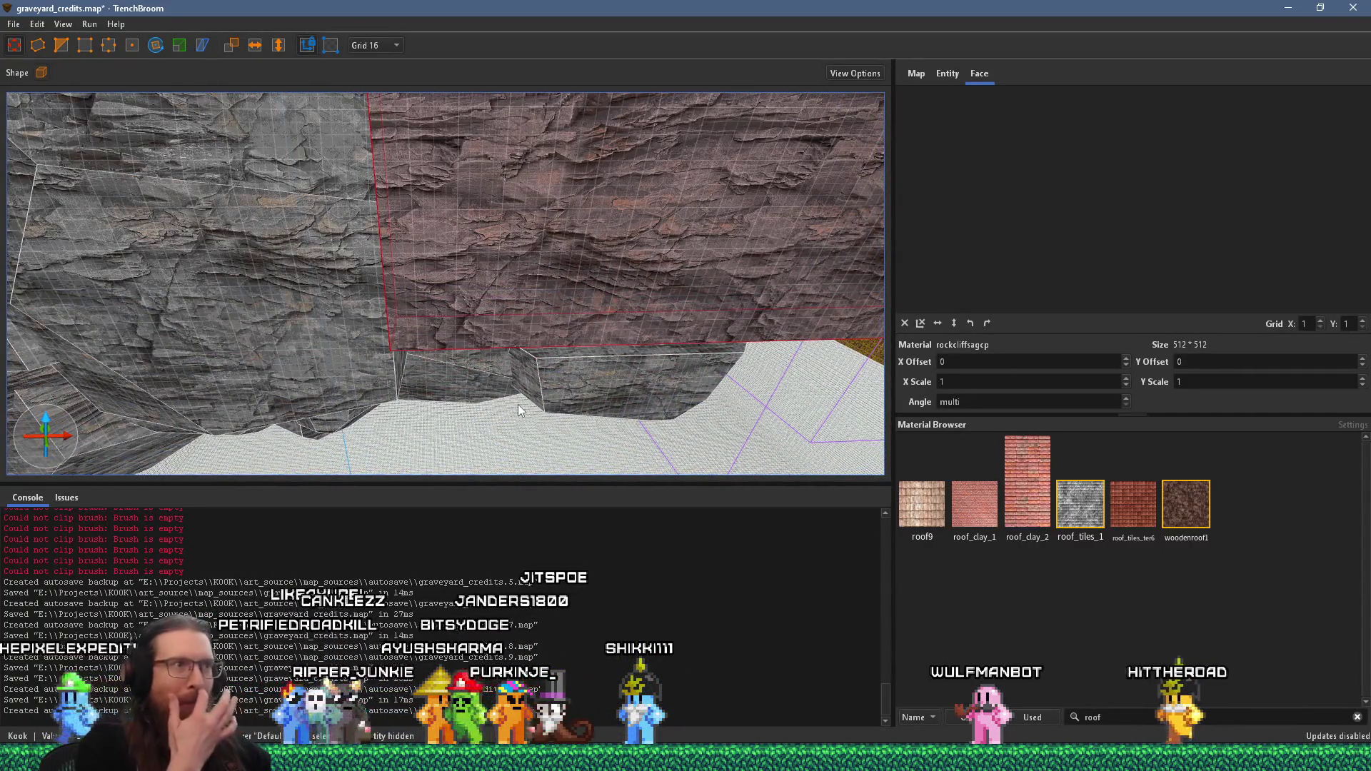
{"action": "mouse_move", "coordinate": [518, 406]}
{"action": "left_mouse_down"}
{"action": "mouse_move", "coordinate": [563, 343]}
{"action": "mouse_move", "coordinate": [576, 407]}
{"action": "mouse_move", "coordinate": [376, 135]}
{"action": "mouse_move", "coordinate": [358, 474]}
{"action": "mouse_move", "coordinate": [504, 266]}
{"action": "left_mouse_up"}
{"action": "mouse_move", "coordinate": [390, 298]}
{"action": "left_mouse_down"}
{"action": "mouse_move", "coordinate": [373, 427]}
{"action": "mouse_move", "coordinate": [389, 498]}
{"action": "mouse_move", "coordinate": [394, 306]}
{"action": "mouse_move", "coordinate": [517, 493]}
{"action": "mouse_move", "coordinate": [419, 238]}
{"action": "mouse_move", "coordinate": [434, 283]}
{"action": "mouse_move", "coordinate": [323, 205]}
{"action": "mouse_move", "coordinate": [422, 214]}
{"action": "mouse_move", "coordinate": [488, 261]}
{"action": "mouse_move", "coordinate": [526, 396]}
{"action": "mouse_move", "coordinate": [490, 332]}
{"action": "left_mouse_up"}
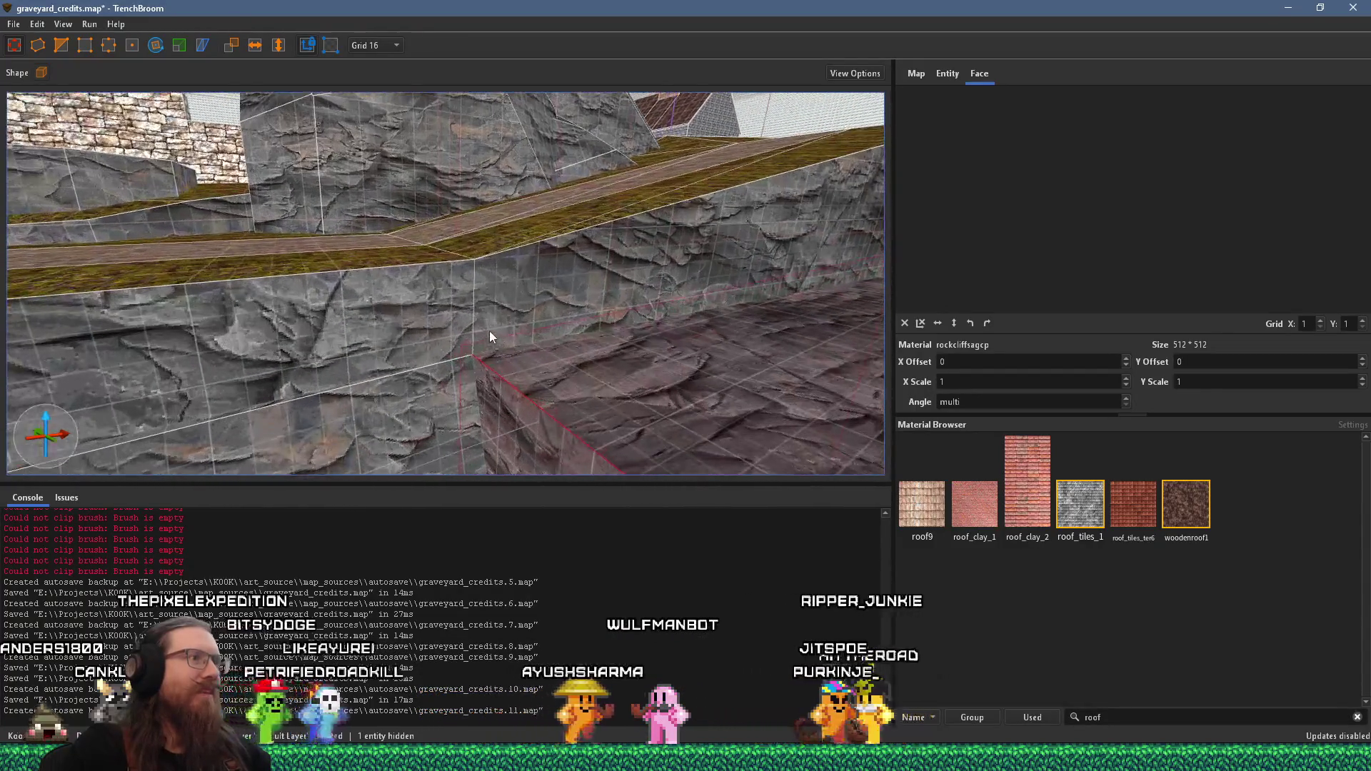
Step: Clip the boulder against the cliff wall, keeping the opposite side, and apply the slanted cut
{"action": "left_click", "coordinate": [61, 45]}
{"action": "mouse_move", "coordinate": [493, 386]}
{"action": "left_mouse_down"}
{"action": "mouse_move", "coordinate": [499, 409]}
{"action": "mouse_move", "coordinate": [619, 391]}
{"action": "mouse_move", "coordinate": [379, 328]}
{"action": "left_mouse_up"}
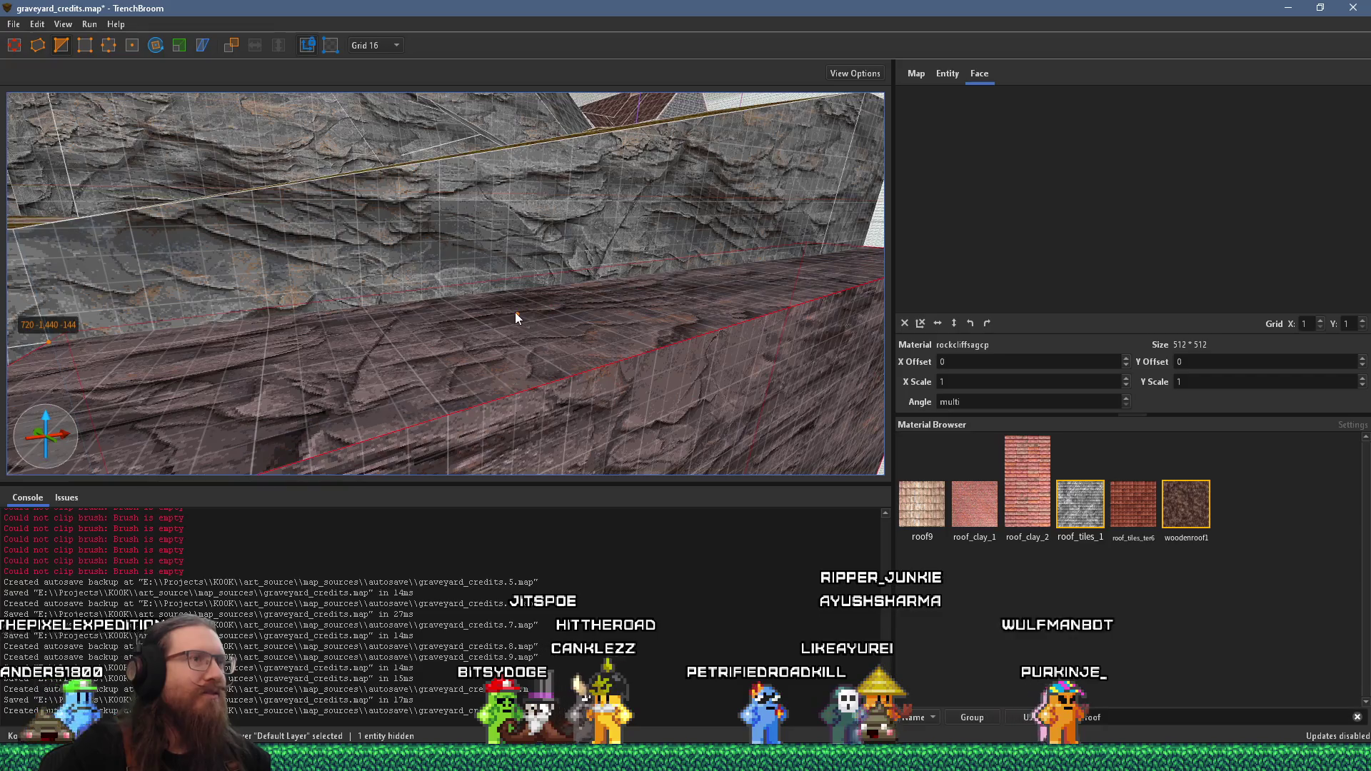
{"action": "left_click_drag", "start_coordinate": [515, 312], "coordinate": [453, 331]}
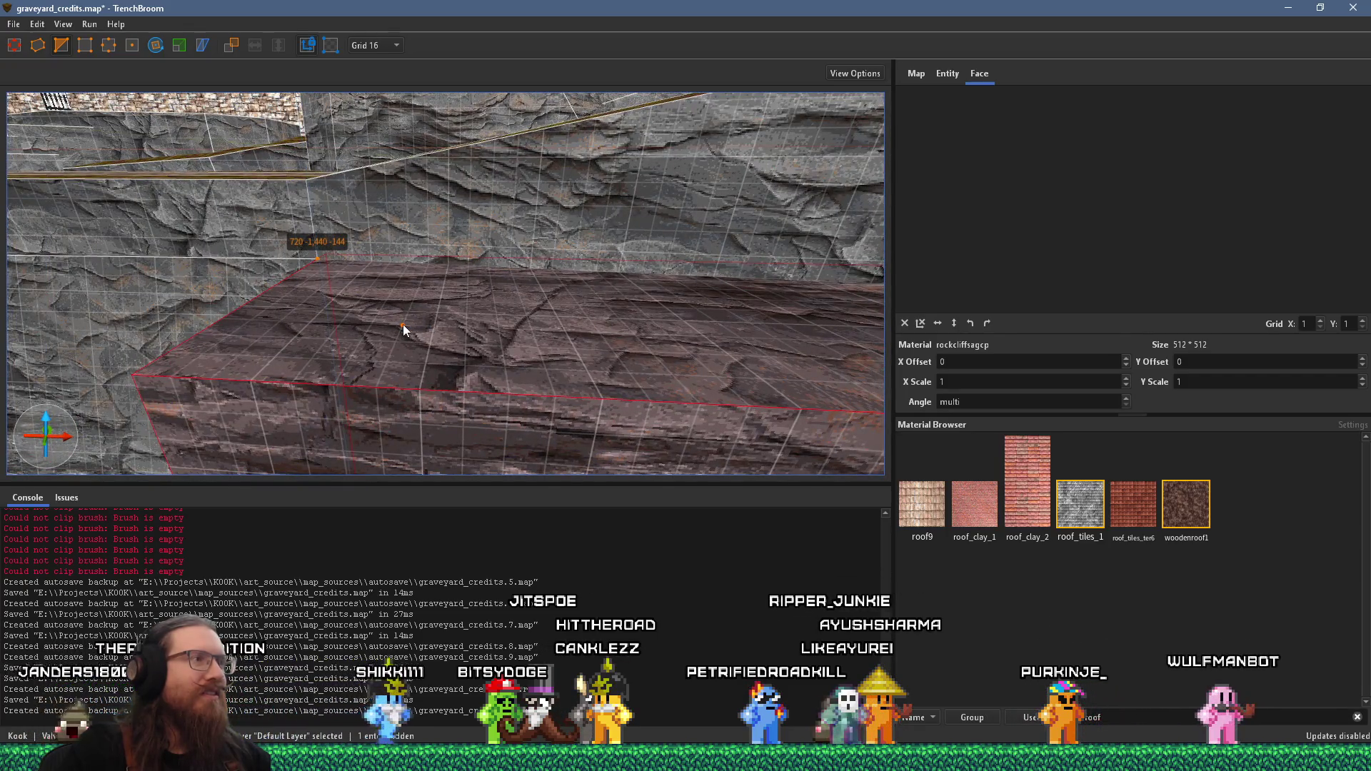
{"action": "mouse_move", "coordinate": [403, 324]}
{"action": "left_mouse_down"}
{"action": "mouse_move", "coordinate": [498, 325]}
{"action": "mouse_move", "coordinate": [410, 367]}
{"action": "mouse_move", "coordinate": [594, 280]}
{"action": "mouse_move", "coordinate": [585, 205]}
{"action": "mouse_move", "coordinate": [443, 434]}
{"action": "left_mouse_up"}
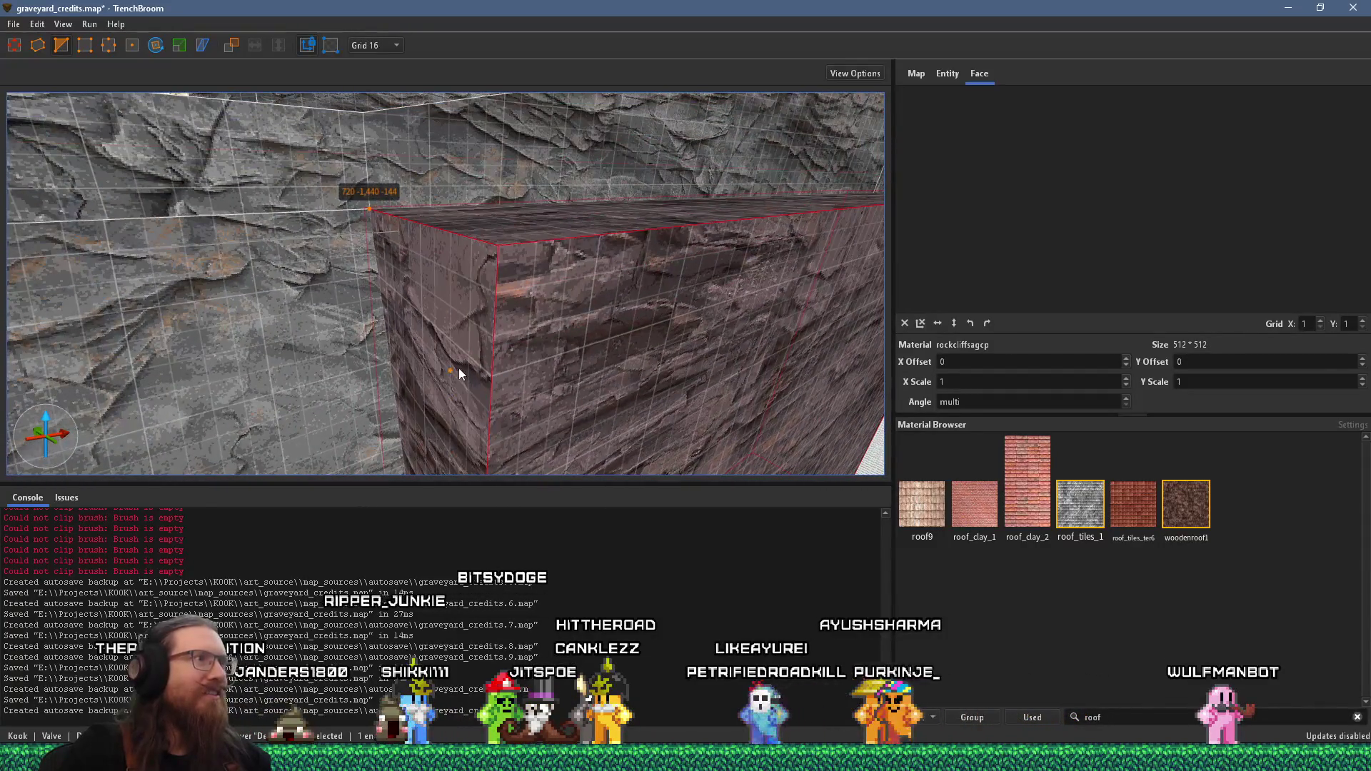
{"action": "mouse_move", "coordinate": [459, 374]}
{"action": "left_mouse_down"}
{"action": "mouse_move", "coordinate": [541, 335]}
{"action": "mouse_move", "coordinate": [650, 330]}
{"action": "mouse_move", "coordinate": [413, 400]}
{"action": "mouse_move", "coordinate": [474, 367]}
{"action": "mouse_move", "coordinate": [550, 242]}
{"action": "mouse_move", "coordinate": [333, 383]}
{"action": "mouse_move", "coordinate": [432, 331]}
{"action": "mouse_move", "coordinate": [457, 347]}
{"action": "mouse_move", "coordinate": [499, 306]}
{"action": "mouse_move", "coordinate": [512, 324]}
{"action": "mouse_move", "coordinate": [607, 270]}
{"action": "mouse_move", "coordinate": [561, 330]}
{"action": "left_mouse_up"}
{"action": "left_click", "coordinate": [562, 331]}
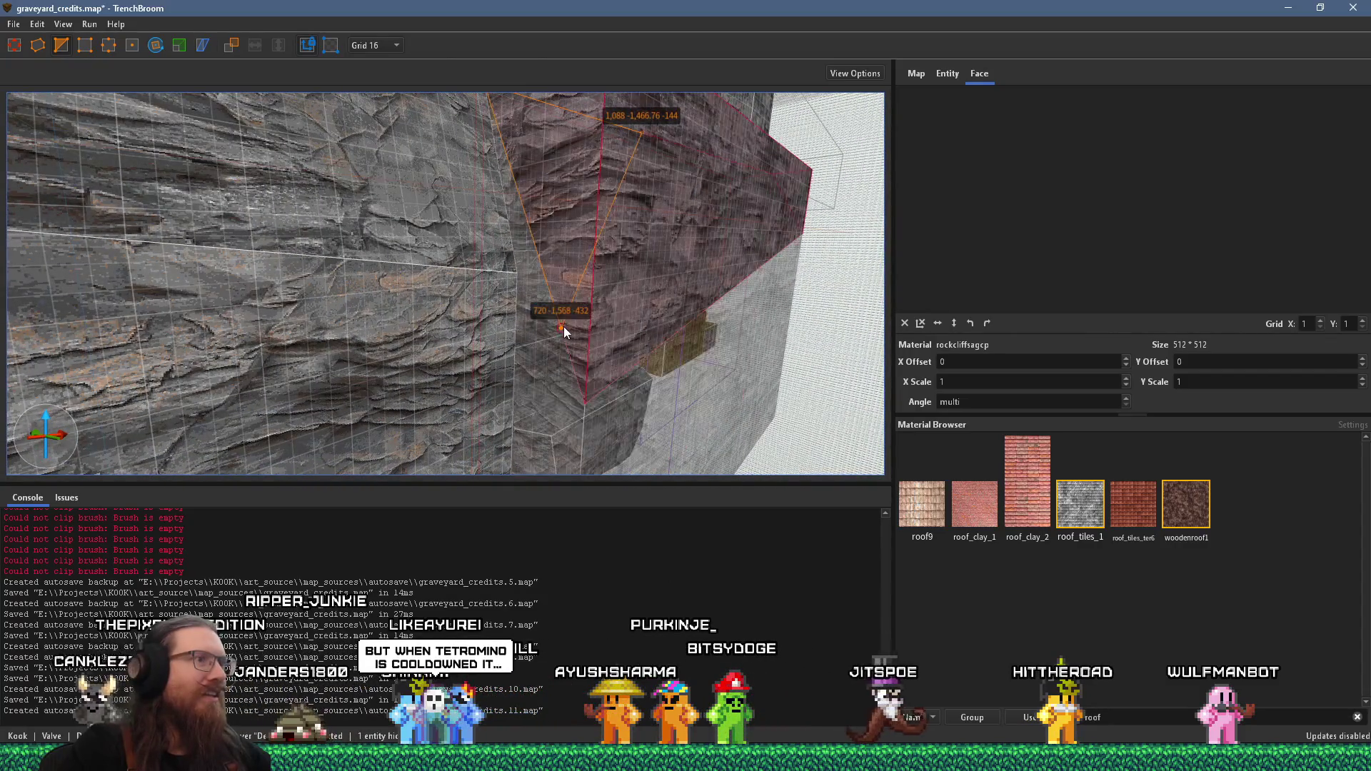
{"action": "left_click_drag", "start_coordinate": [641, 233], "coordinate": [550, 473]}
{"action": "key", "text": "Tab"}
{"action": "key", "text": "Tab"}
{"action": "key", "text": "Tab"}
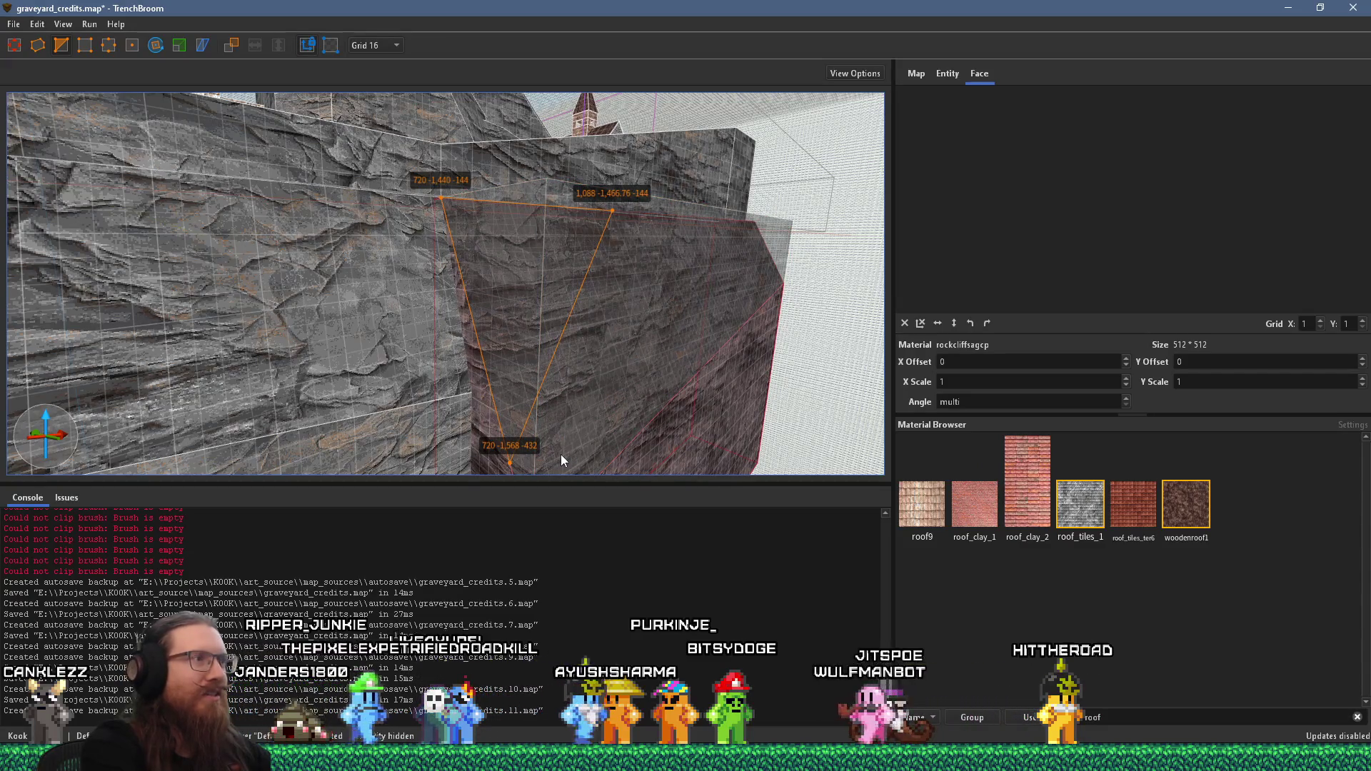
{"action": "key", "text": "Return"}
{"action": "mouse_move", "coordinate": [674, 289]}
{"action": "left_mouse_down"}
{"action": "mouse_move", "coordinate": [560, 361]}
{"action": "mouse_move", "coordinate": [499, 312]}
{"action": "left_mouse_up"}
{"action": "mouse_move", "coordinate": [580, 275]}
{"action": "left_mouse_down"}
{"action": "mouse_move", "coordinate": [732, 287]}
{"action": "mouse_move", "coordinate": [685, 263]}
{"action": "mouse_move", "coordinate": [250, 225]}
{"action": "mouse_move", "coordinate": [581, 265]}
{"action": "mouse_move", "coordinate": [529, 273]}
{"action": "mouse_move", "coordinate": [231, 228]}
{"action": "mouse_move", "coordinate": [744, 296]}
{"action": "mouse_move", "coordinate": [391, 259]}
{"action": "mouse_move", "coordinate": [743, 225]}
{"action": "mouse_move", "coordinate": [659, 191]}
{"action": "mouse_move", "coordinate": [658, 279]}
{"action": "mouse_move", "coordinate": [690, 195]}
{"action": "mouse_move", "coordinate": [614, 284]}
{"action": "mouse_move", "coordinate": [493, 299]}
{"action": "mouse_move", "coordinate": [490, 251]}
{"action": "left_mouse_up"}
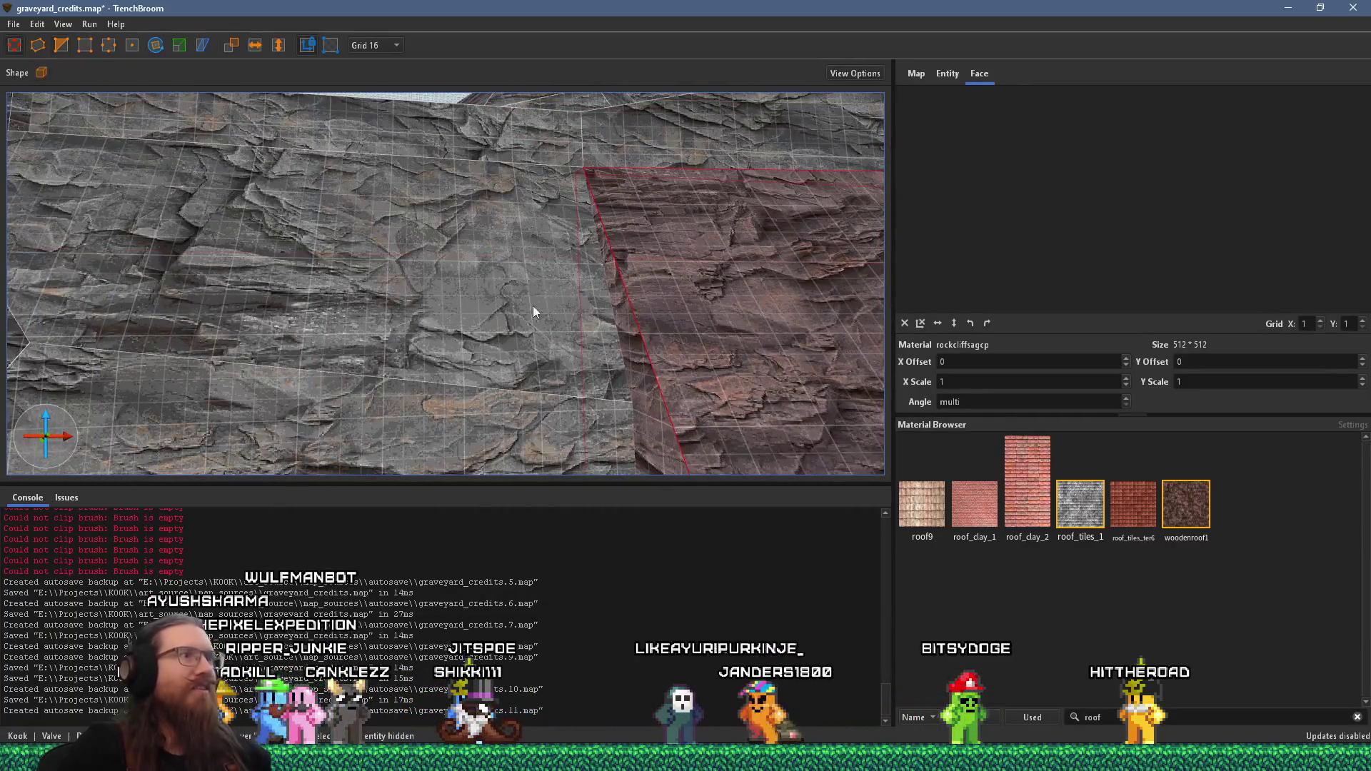
Step: Extend the boulder brush further left and trim it with a three-point slanted clip
{"action": "mouse_move", "coordinate": [661, 404]}
{"action": "left_mouse_down"}
{"action": "mouse_move", "coordinate": [421, 409]}
{"action": "mouse_move", "coordinate": [661, 118]}
{"action": "mouse_move", "coordinate": [629, 130]}
{"action": "left_mouse_up"}
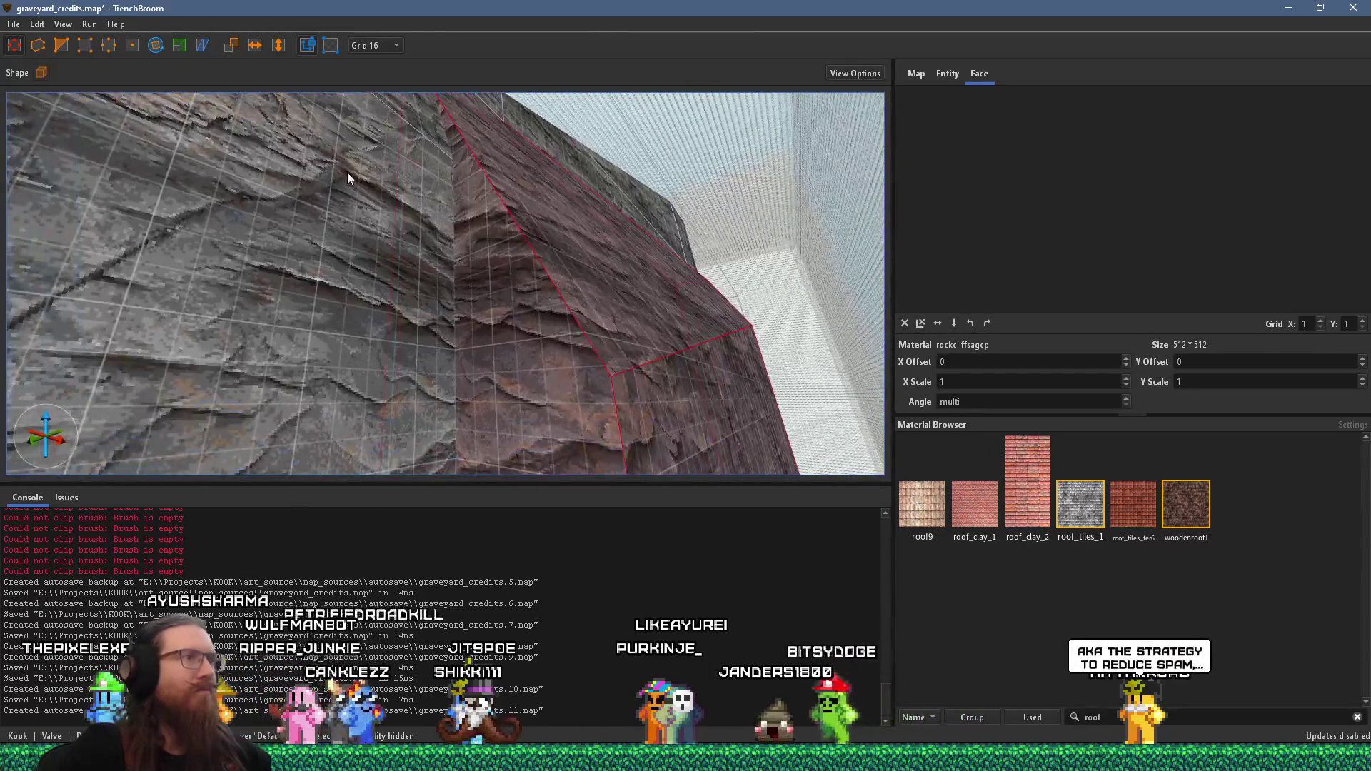
{"action": "left_click", "coordinate": [68, 52]}
{"action": "scroll", "coordinate": [456, 287], "scroll_direction": "down", "scroll_amount": 2}
{"action": "scroll", "coordinate": [455, 286], "scroll_direction": "up", "scroll_amount": 2}
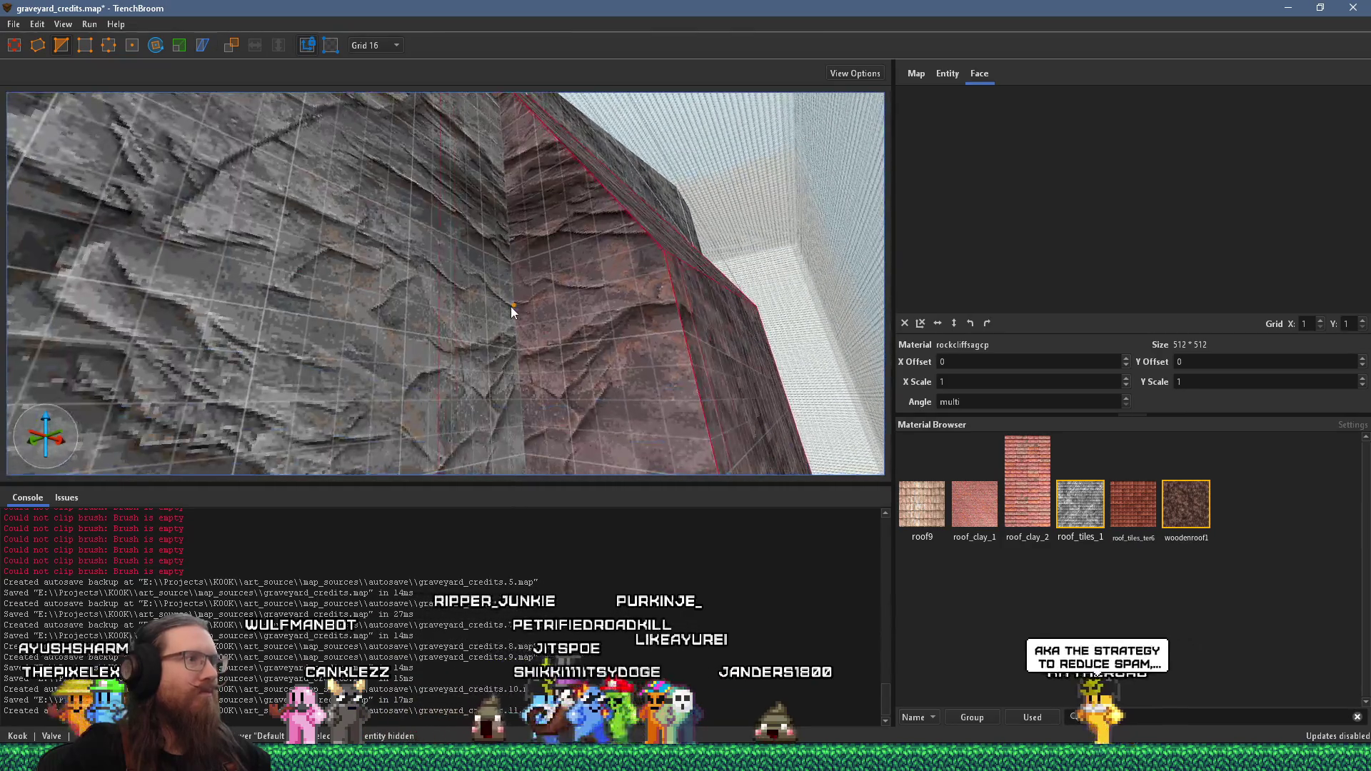
{"action": "left_click", "coordinate": [514, 308]}
{"action": "scroll", "coordinate": [694, 203], "scroll_direction": "up", "scroll_amount": 2}
{"action": "mouse_move", "coordinate": [694, 203]}
{"action": "left_mouse_down"}
{"action": "mouse_move", "coordinate": [504, 385]}
{"action": "mouse_move", "coordinate": [405, 256]}
{"action": "left_mouse_up"}
{"action": "left_click", "coordinate": [408, 249]}
{"action": "left_click", "coordinate": [623, 169]}
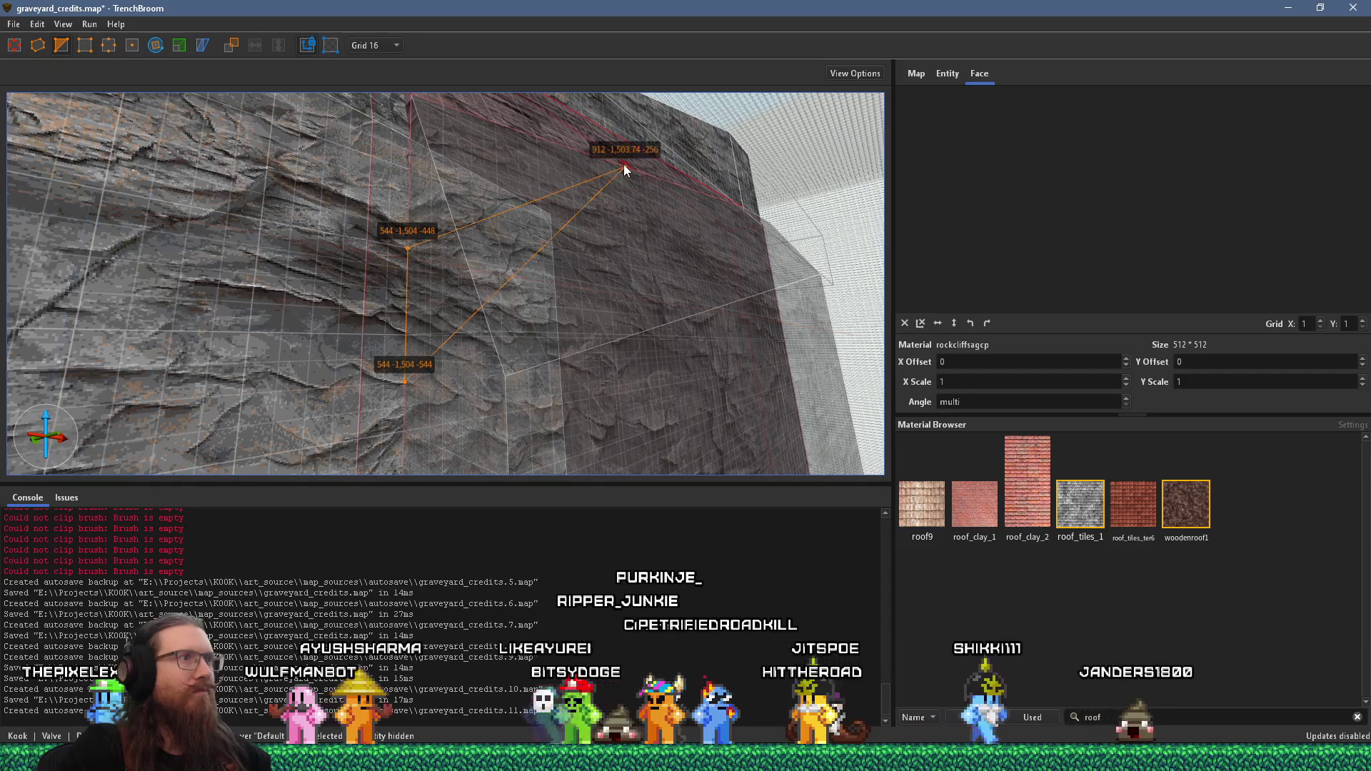
{"action": "mouse_move", "coordinate": [629, 170]}
{"action": "left_mouse_down"}
{"action": "mouse_move", "coordinate": [714, 298]}
{"action": "mouse_move", "coordinate": [800, 278]}
{"action": "mouse_move", "coordinate": [605, 93]}
{"action": "mouse_move", "coordinate": [661, 225]}
{"action": "mouse_move", "coordinate": [448, 169]}
{"action": "left_mouse_up"}
{"action": "left_click", "coordinate": [474, 223]}
{"action": "mouse_move", "coordinate": [475, 227]}
{"action": "left_mouse_down"}
{"action": "mouse_move", "coordinate": [503, 243]}
{"action": "mouse_move", "coordinate": [454, 321]}
{"action": "left_mouse_up"}
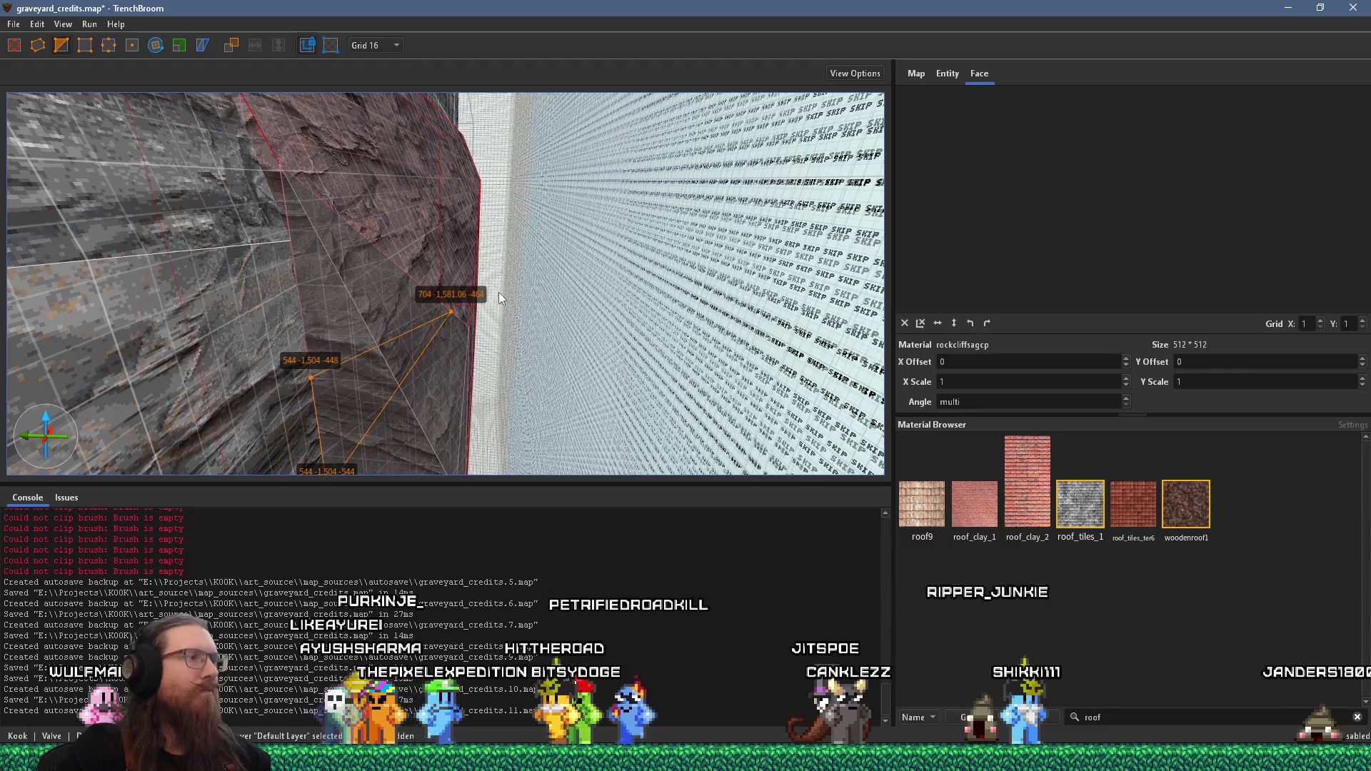
{"action": "key", "text": "Escape"}
Step: Draw a new 448 by 112 by 208 rock block on top of the cliff
{"action": "mouse_move", "coordinate": [506, 280]}
{"action": "left_mouse_down"}
{"action": "mouse_move", "coordinate": [520, 332]}
{"action": "mouse_move", "coordinate": [306, 169]}
{"action": "mouse_move", "coordinate": [595, 249]}
{"action": "mouse_move", "coordinate": [55, 293]}
{"action": "mouse_move", "coordinate": [346, 256]}
{"action": "mouse_move", "coordinate": [153, 375]}
{"action": "mouse_move", "coordinate": [343, 310]}
{"action": "mouse_move", "coordinate": [325, 334]}
{"action": "mouse_move", "coordinate": [122, 269]}
{"action": "mouse_move", "coordinate": [297, 281]}
{"action": "mouse_move", "coordinate": [359, 270]}
{"action": "mouse_move", "coordinate": [506, 384]}
{"action": "mouse_move", "coordinate": [546, 234]}
{"action": "mouse_move", "coordinate": [554, 343]}
{"action": "mouse_move", "coordinate": [629, 366]}
{"action": "mouse_move", "coordinate": [648, 349]}
{"action": "mouse_move", "coordinate": [605, 393]}
{"action": "mouse_move", "coordinate": [545, 405]}
{"action": "left_mouse_up"}
{"action": "left_click", "coordinate": [546, 234]}
{"action": "mouse_move", "coordinate": [391, 404]}
{"action": "left_mouse_down"}
{"action": "mouse_move", "coordinate": [443, 401]}
{"action": "mouse_move", "coordinate": [362, 439]}
{"action": "mouse_move", "coordinate": [250, 281]}
{"action": "mouse_move", "coordinate": [224, 272]}
{"action": "left_mouse_up"}
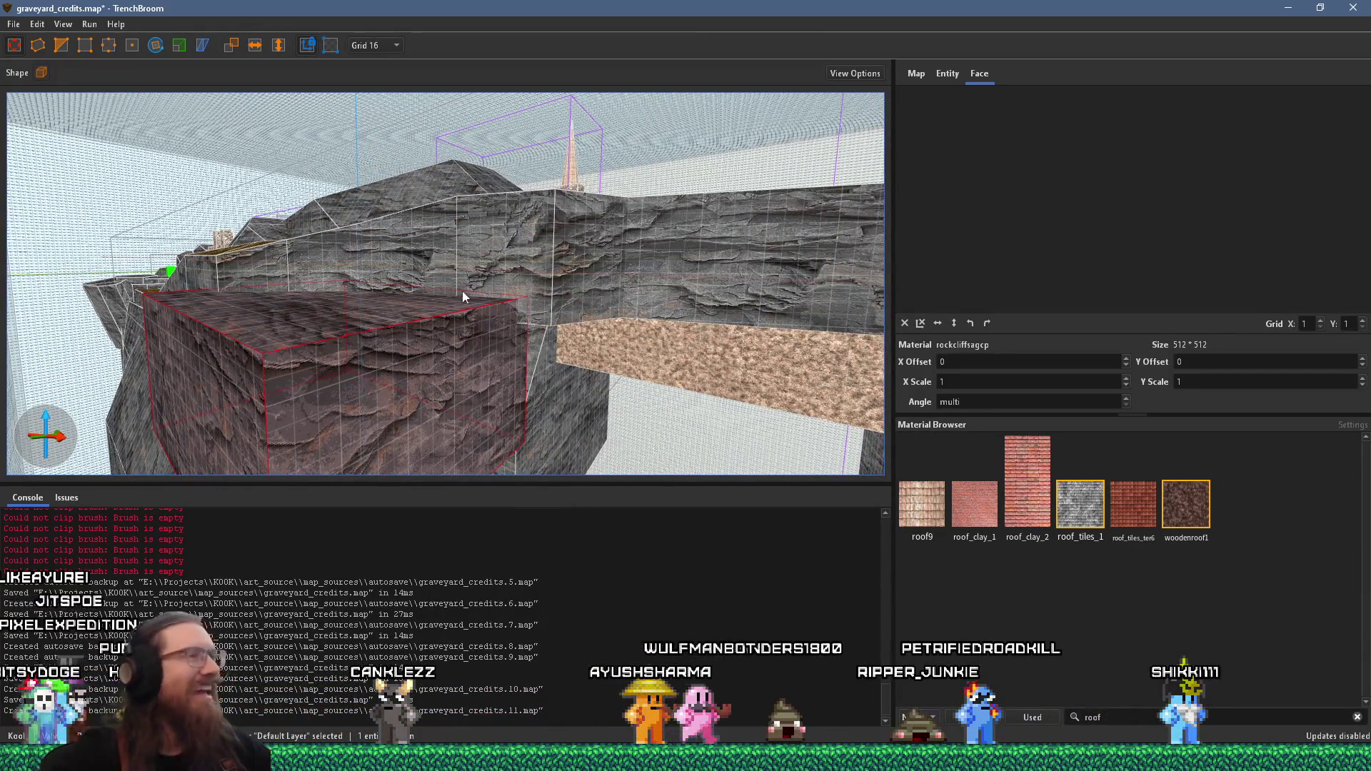
Step: Clip the new rock block along a slanted plane through its wall-floor corner
{"action": "scroll", "coordinate": [461, 290], "scroll_direction": "up", "scroll_amount": 5}
{"action": "mouse_move", "coordinate": [472, 285]}
{"action": "left_mouse_down"}
{"action": "mouse_move", "coordinate": [487, 284]}
{"action": "mouse_move", "coordinate": [417, 324]}
{"action": "mouse_move", "coordinate": [349, 402]}
{"action": "mouse_move", "coordinate": [724, 362]}
{"action": "mouse_move", "coordinate": [577, 401]}
{"action": "mouse_move", "coordinate": [358, 345]}
{"action": "mouse_move", "coordinate": [199, 340]}
{"action": "mouse_move", "coordinate": [318, 297]}
{"action": "mouse_move", "coordinate": [212, 328]}
{"action": "mouse_move", "coordinate": [143, 382]}
{"action": "mouse_move", "coordinate": [571, 304]}
{"action": "mouse_move", "coordinate": [525, 276]}
{"action": "mouse_move", "coordinate": [600, 250]}
{"action": "mouse_move", "coordinate": [453, 353]}
{"action": "mouse_move", "coordinate": [337, 353]}
{"action": "left_mouse_up"}
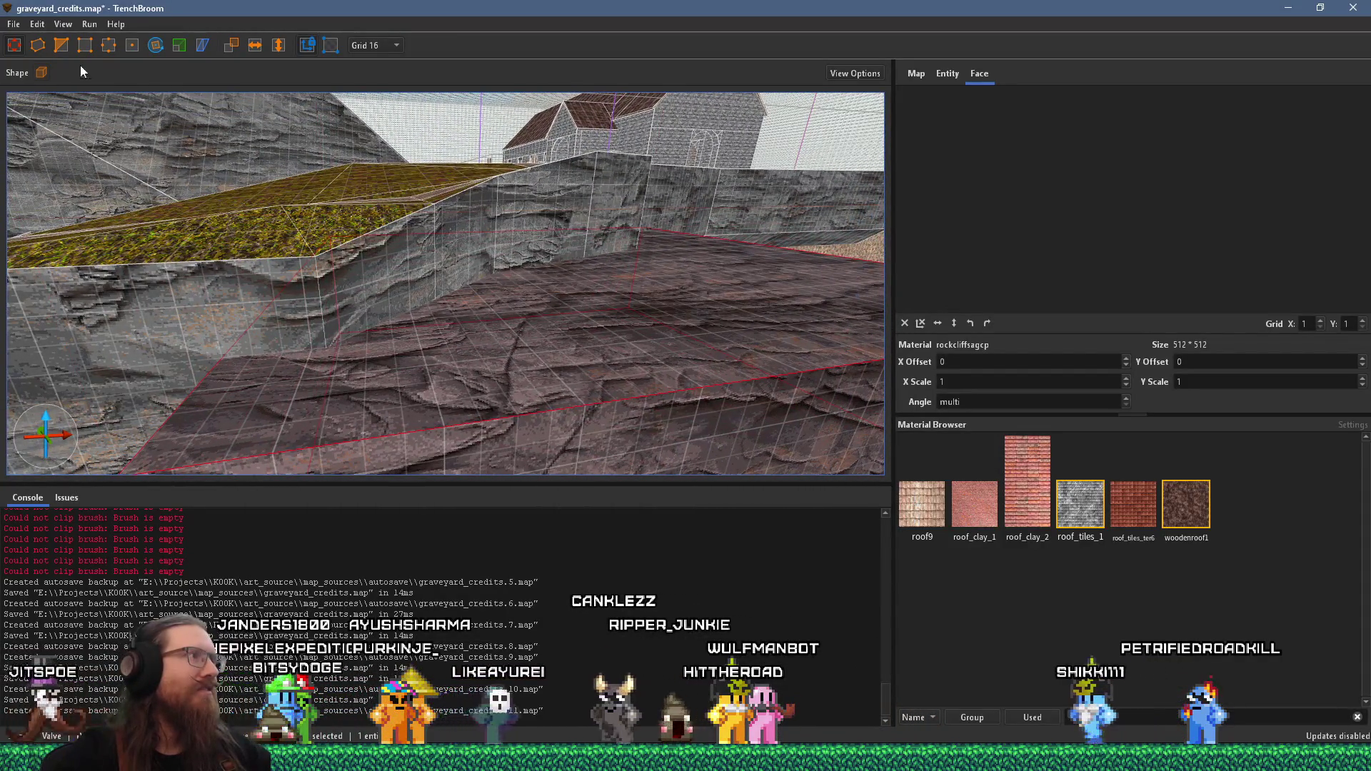
{"action": "left_click", "coordinate": [60, 46]}
{"action": "left_click", "coordinate": [312, 350]}
{"action": "mouse_move", "coordinate": [311, 353]}
{"action": "left_mouse_down"}
{"action": "mouse_move", "coordinate": [619, 328]}
{"action": "mouse_move", "coordinate": [613, 315]}
{"action": "mouse_move", "coordinate": [314, 331]}
{"action": "mouse_move", "coordinate": [435, 270]}
{"action": "mouse_move", "coordinate": [374, 359]}
{"action": "mouse_move", "coordinate": [508, 264]}
{"action": "mouse_move", "coordinate": [554, 212]}
{"action": "left_mouse_up"}
{"action": "left_click", "coordinate": [440, 257]}
{"action": "left_click", "coordinate": [474, 256]}
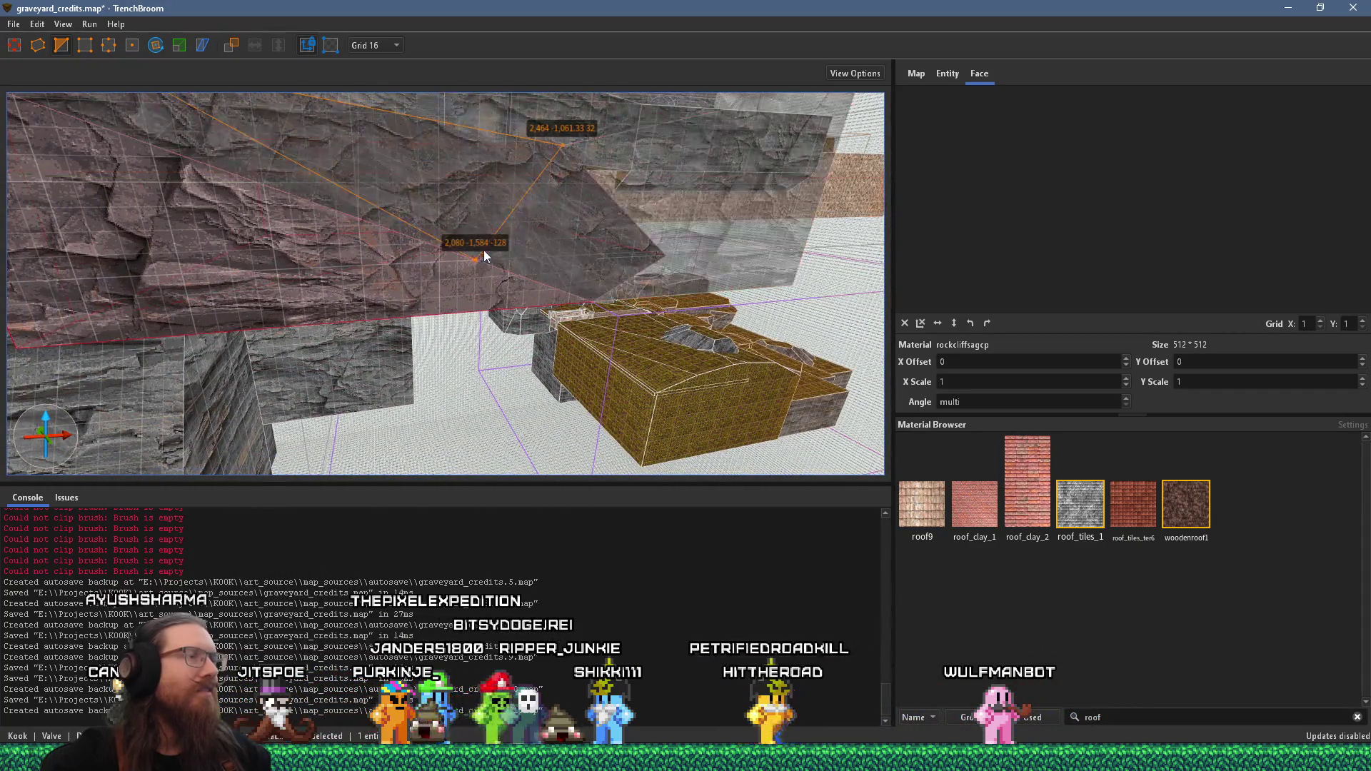
{"action": "mouse_move", "coordinate": [483, 249]}
{"action": "left_mouse_down"}
{"action": "mouse_move", "coordinate": [529, 361]}
{"action": "mouse_move", "coordinate": [496, 332]}
{"action": "mouse_move", "coordinate": [537, 196]}
{"action": "mouse_move", "coordinate": [584, 431]}
{"action": "mouse_move", "coordinate": [636, 493]}
{"action": "mouse_move", "coordinate": [555, 406]}
{"action": "mouse_move", "coordinate": [490, 283]}
{"action": "mouse_move", "coordinate": [491, 312]}
{"action": "mouse_move", "coordinate": [507, 316]}
{"action": "left_mouse_up"}
{"action": "key", "text": "Escape"}
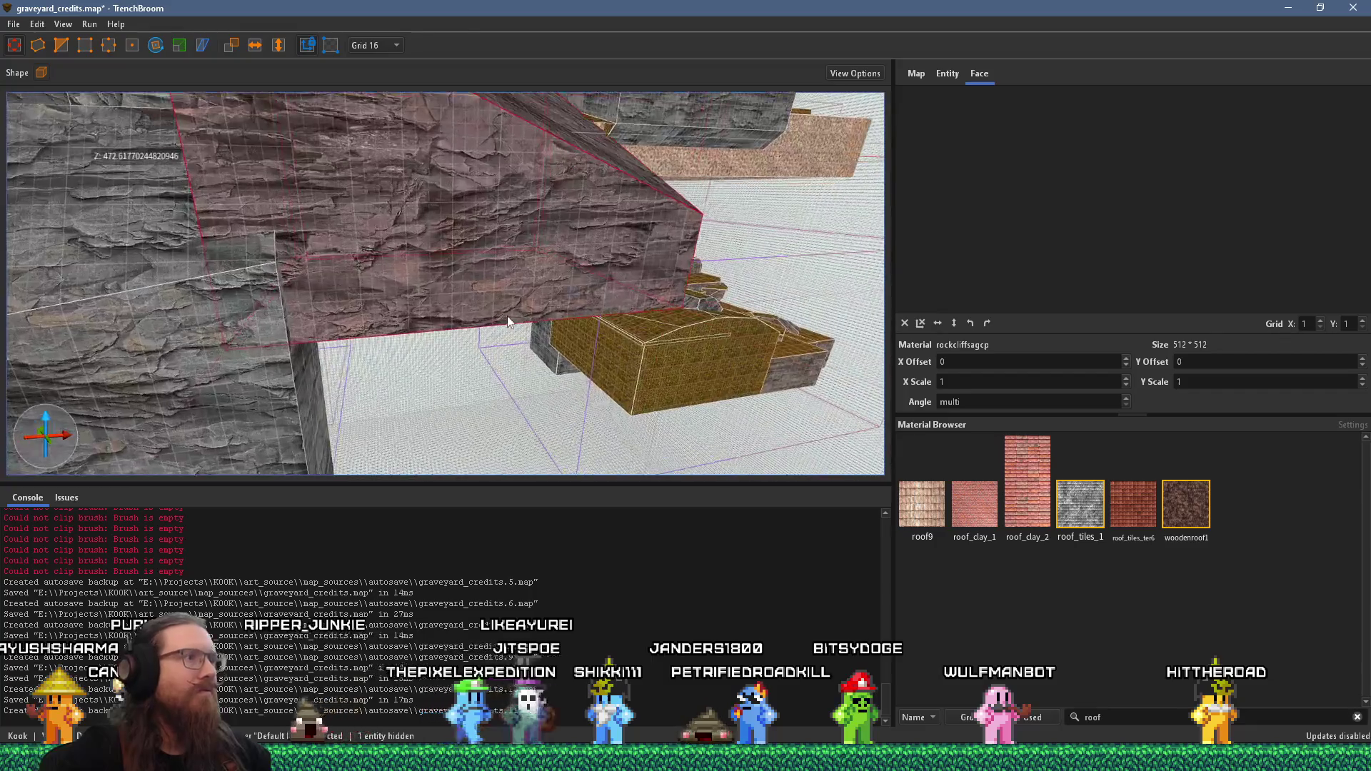
Step: Inspect the clipped block from below and select the upper rock wall brush
{"action": "mouse_move", "coordinate": [623, 255]}
{"action": "left_mouse_down"}
{"action": "mouse_move", "coordinate": [456, 190]}
{"action": "mouse_move", "coordinate": [306, 45]}
{"action": "left_mouse_up"}
{"action": "mouse_move", "coordinate": [428, 215]}
{"action": "left_mouse_down"}
{"action": "mouse_move", "coordinate": [568, 305]}
{"action": "mouse_move", "coordinate": [237, 74]}
{"action": "mouse_move", "coordinate": [500, 271]}
{"action": "mouse_move", "coordinate": [569, 295]}
{"action": "mouse_move", "coordinate": [439, 354]}
{"action": "mouse_move", "coordinate": [414, 250]}
{"action": "mouse_move", "coordinate": [331, 242]}
{"action": "mouse_move", "coordinate": [338, 281]}
{"action": "mouse_move", "coordinate": [430, 208]}
{"action": "mouse_move", "coordinate": [426, 184]}
{"action": "mouse_move", "coordinate": [677, 351]}
{"action": "left_mouse_up"}
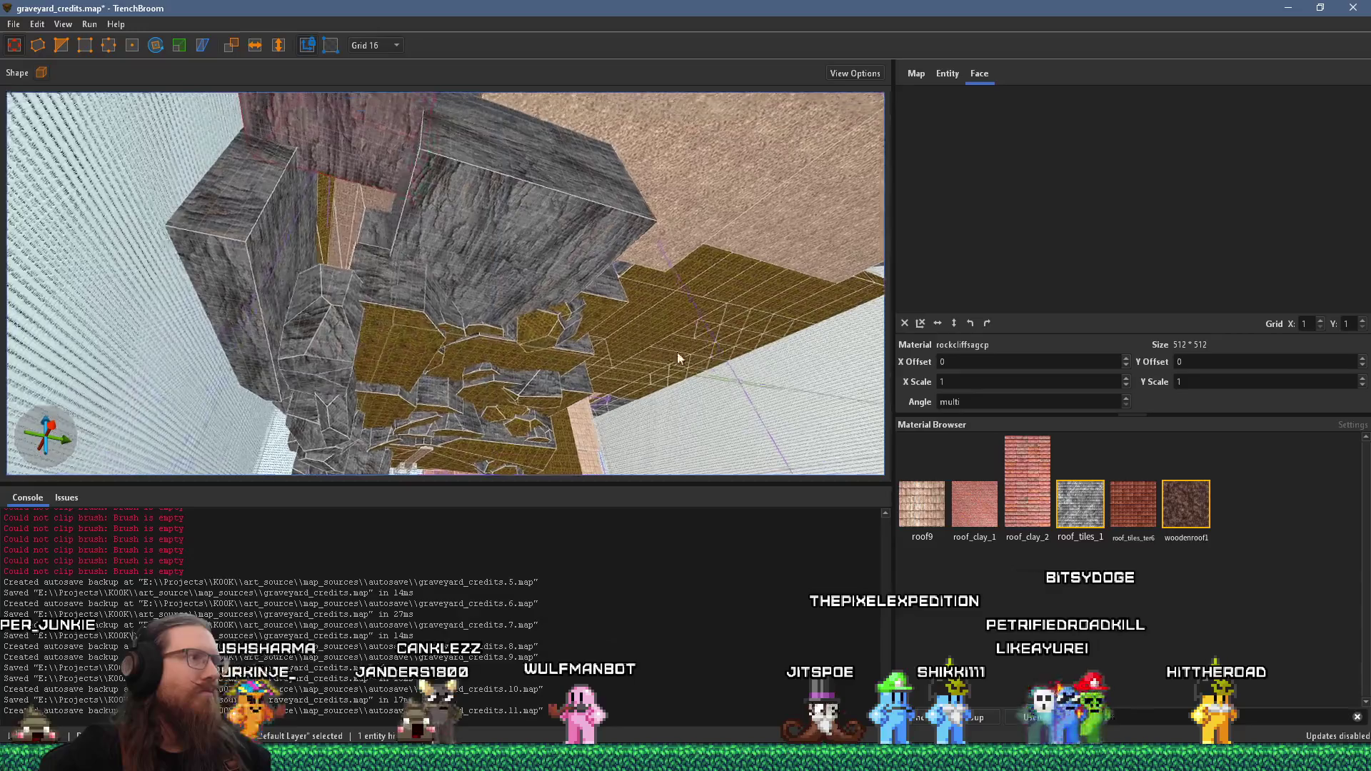
{"action": "left_click_drag", "start_coordinate": [386, 169], "coordinate": [376, 125]}
{"action": "mouse_move", "coordinate": [361, 182]}
{"action": "left_mouse_down"}
{"action": "mouse_move", "coordinate": [346, 233]}
{"action": "mouse_move", "coordinate": [457, 243]}
{"action": "mouse_move", "coordinate": [484, 190]}
{"action": "mouse_move", "coordinate": [680, 239]}
{"action": "mouse_move", "coordinate": [327, 135]}
{"action": "mouse_move", "coordinate": [459, 190]}
{"action": "mouse_move", "coordinate": [533, 184]}
{"action": "mouse_move", "coordinate": [557, 165]}
{"action": "mouse_move", "coordinate": [718, 266]}
{"action": "left_mouse_up"}
{"action": "left_click", "coordinate": [688, 256]}
{"action": "mouse_move", "coordinate": [640, 209]}
{"action": "left_mouse_down"}
{"action": "mouse_move", "coordinate": [519, 363]}
{"action": "mouse_move", "coordinate": [683, 200]}
{"action": "mouse_move", "coordinate": [611, 285]}
{"action": "mouse_move", "coordinate": [566, 398]}
{"action": "mouse_move", "coordinate": [659, 306]}
{"action": "mouse_move", "coordinate": [31, 273]}
{"action": "mouse_move", "coordinate": [497, 259]}
{"action": "mouse_move", "coordinate": [354, 401]}
{"action": "left_mouse_up"}
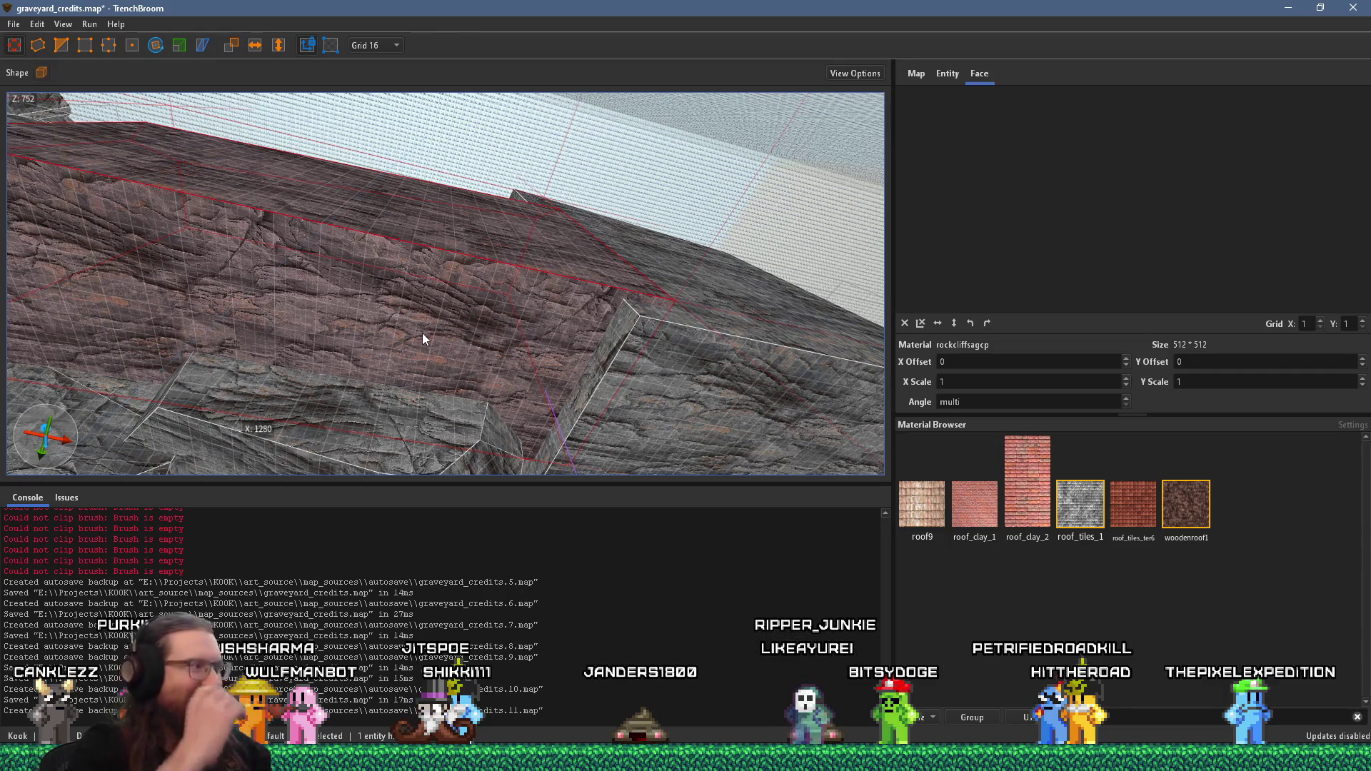
{"action": "mouse_move", "coordinate": [566, 229]}
{"action": "left_mouse_down"}
{"action": "mouse_move", "coordinate": [516, 337]}
{"action": "mouse_move", "coordinate": [626, 260]}
{"action": "mouse_move", "coordinate": [628, 232]}
{"action": "mouse_move", "coordinate": [663, 243]}
{"action": "mouse_move", "coordinate": [674, 209]}
{"action": "mouse_move", "coordinate": [409, 327]}
{"action": "mouse_move", "coordinate": [317, 187]}
{"action": "left_mouse_up"}
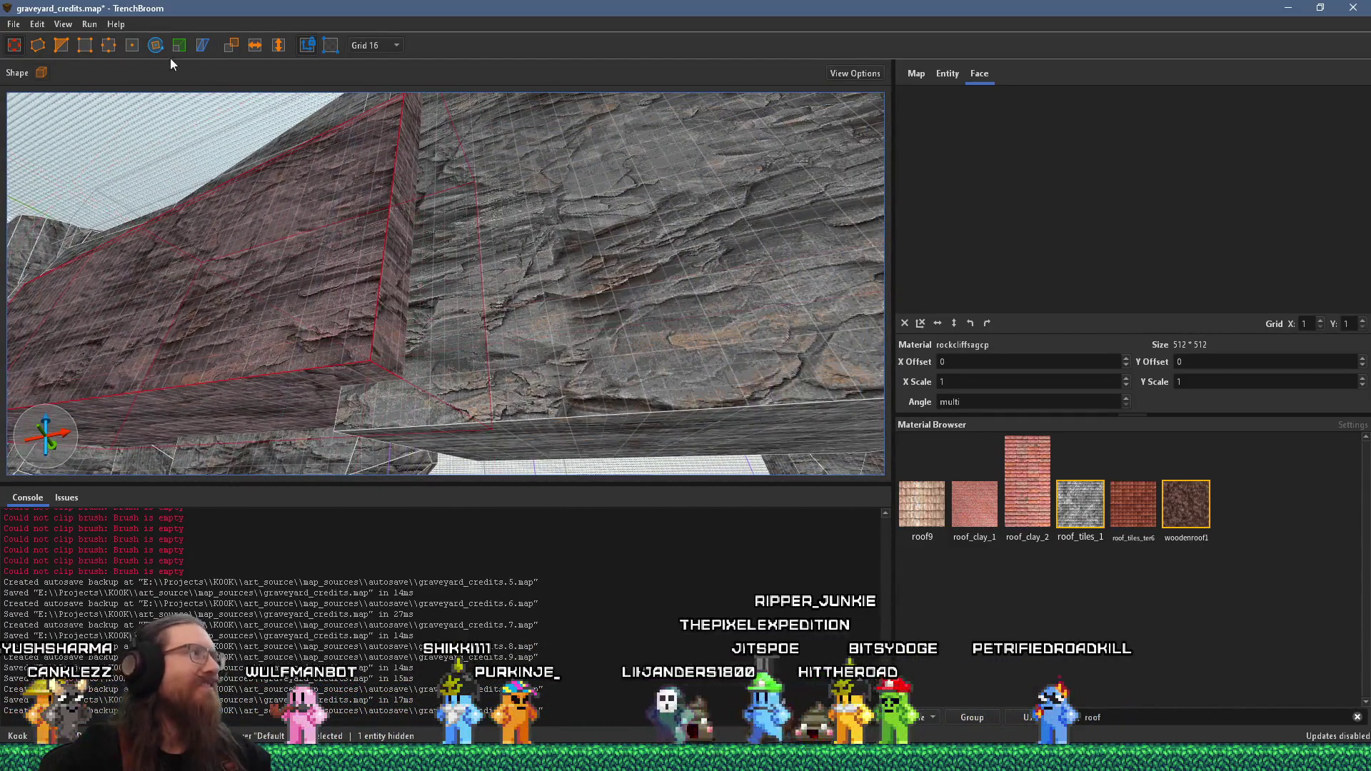
Step: Trim the rock cliff brush's corner with a three-point slanted clip
{"action": "left_click", "coordinate": [89, 45]}
{"action": "left_click", "coordinate": [411, 292]}
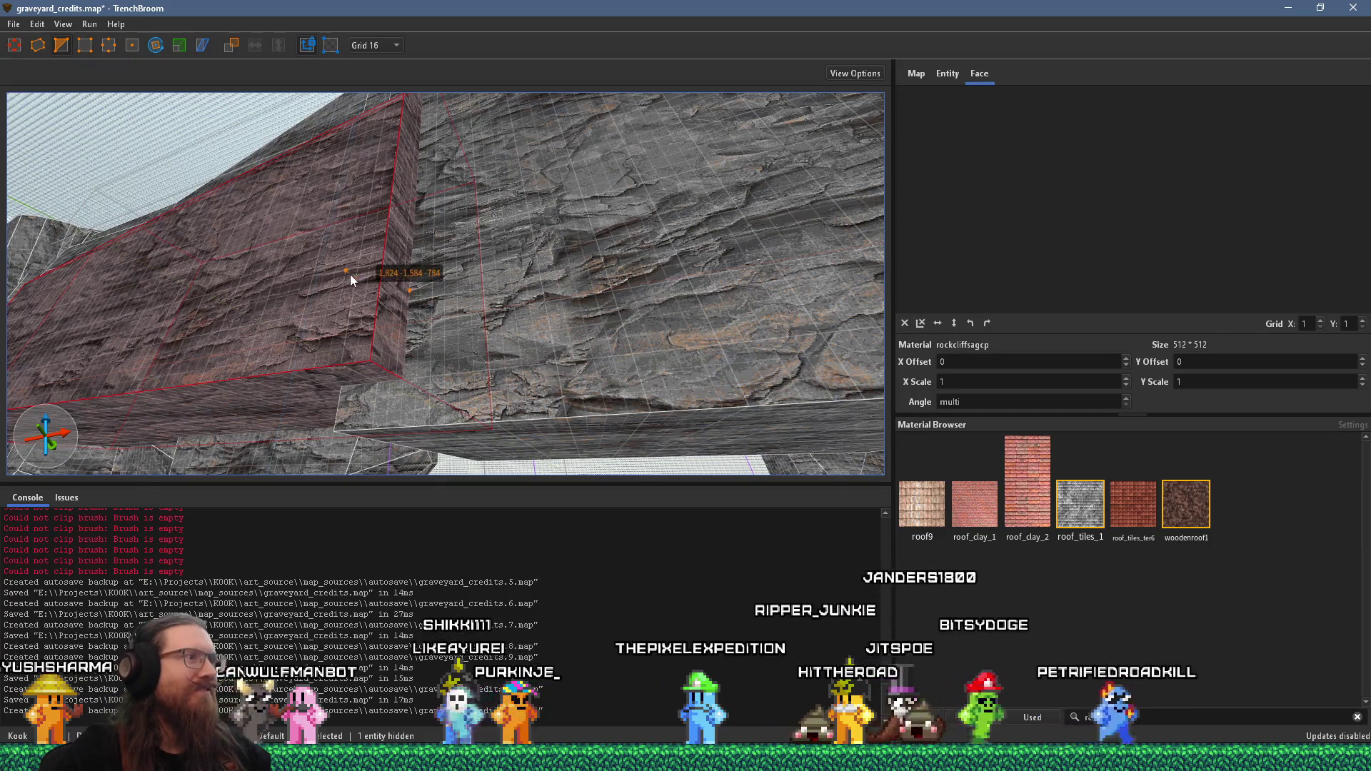
{"action": "left_click", "coordinate": [348, 273]}
{"action": "left_click", "coordinate": [345, 333]}
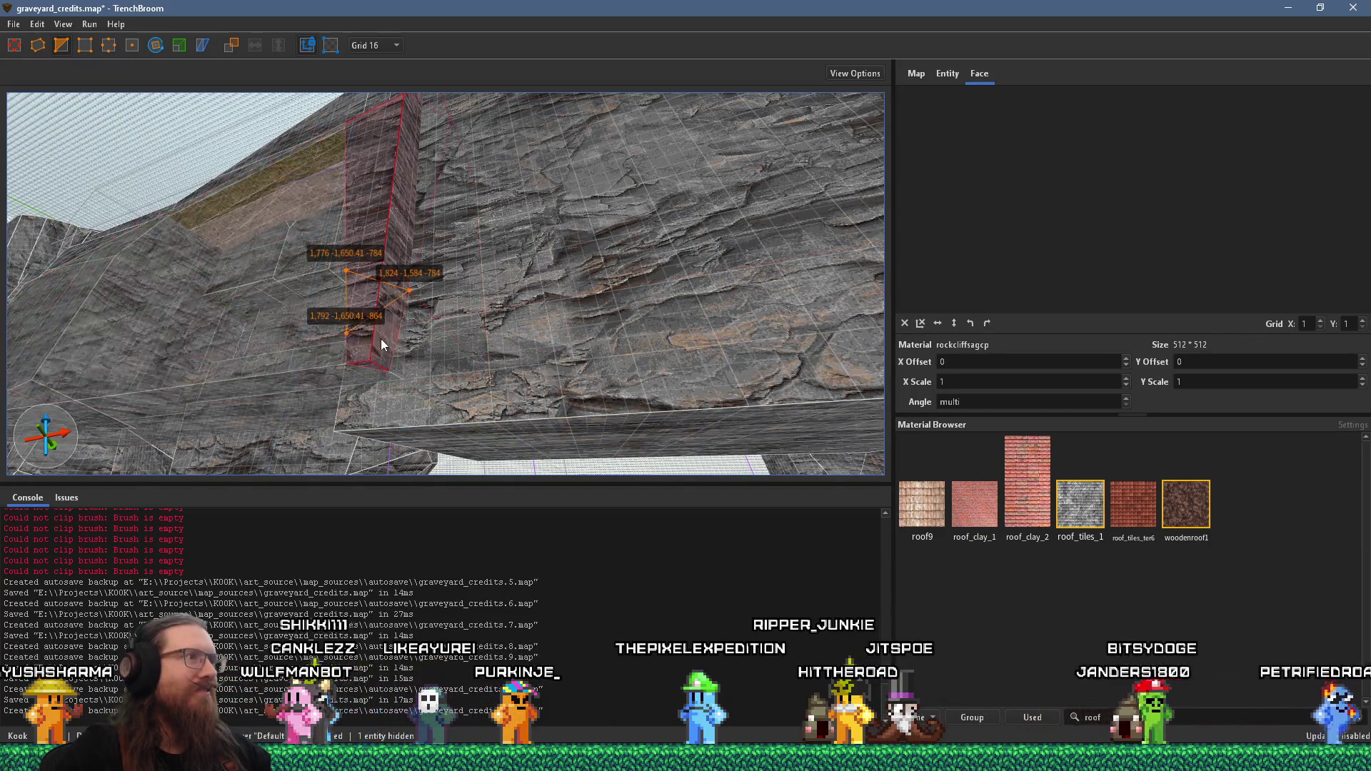
{"action": "key", "text": "Return"}
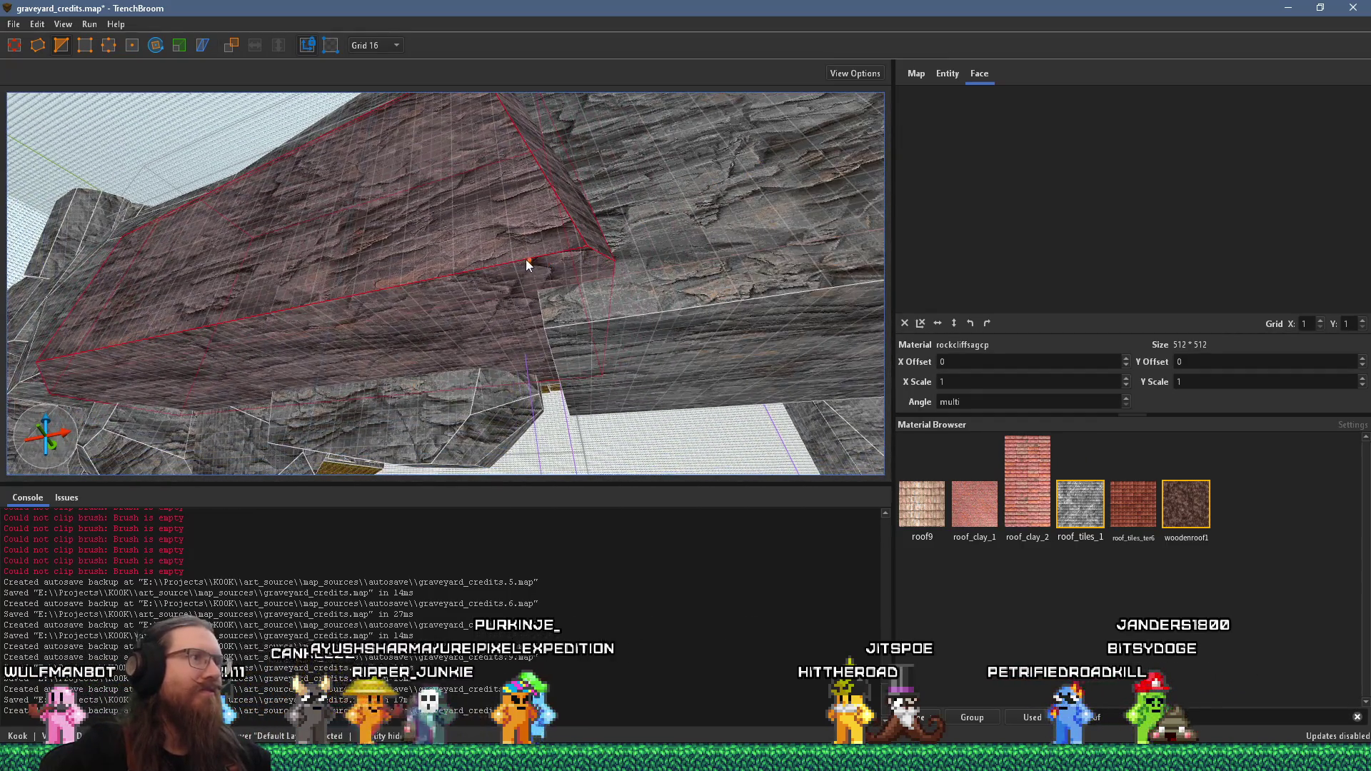
Step: Apply further slanted clips to the rock slab, then select the next cliff brush
{"action": "key", "text": "w"}
{"action": "mouse_move", "coordinate": [512, 272]}
{"action": "left_mouse_down"}
{"action": "mouse_move", "coordinate": [576, 340]}
{"action": "mouse_move", "coordinate": [708, 255]}
{"action": "mouse_move", "coordinate": [521, 302]}
{"action": "mouse_move", "coordinate": [478, 297]}
{"action": "mouse_move", "coordinate": [558, 269]}
{"action": "mouse_move", "coordinate": [530, 302]}
{"action": "left_mouse_up"}
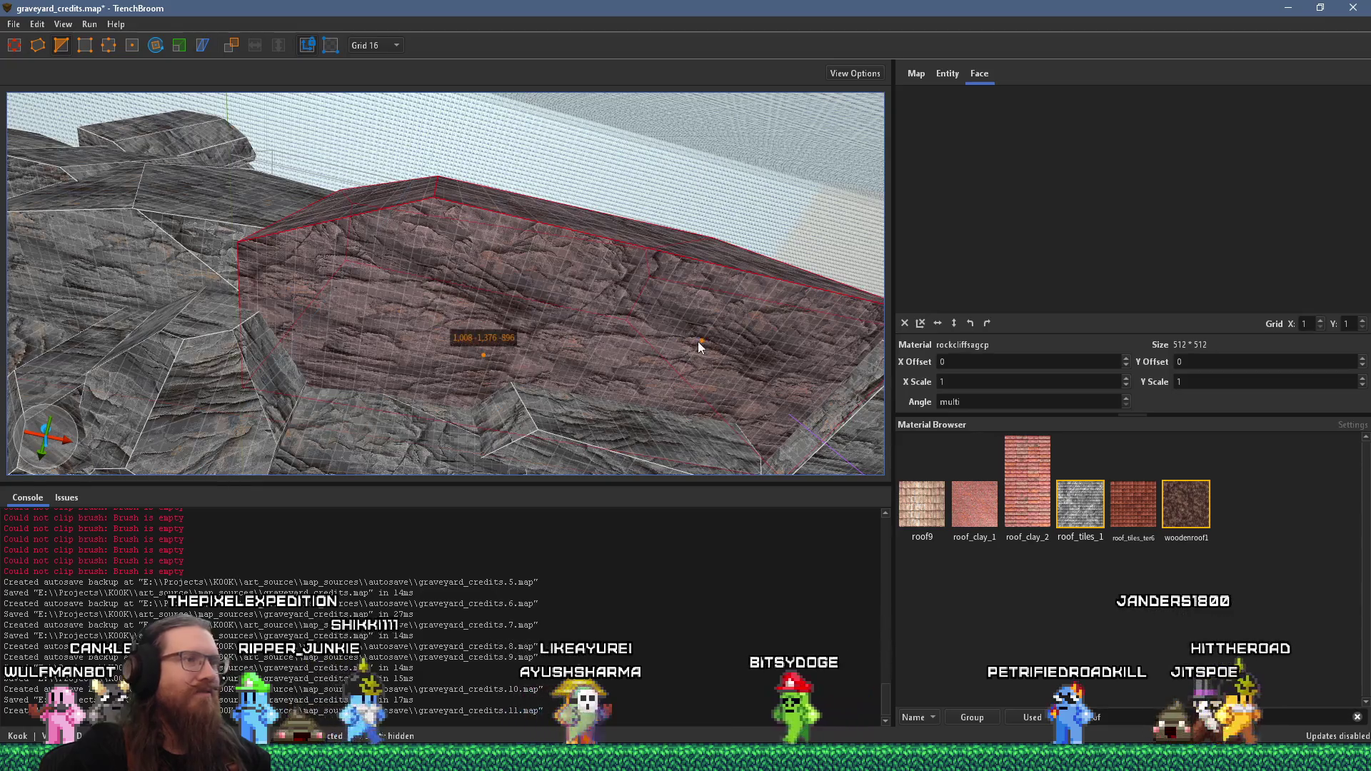
{"action": "left_click", "coordinate": [700, 336]}
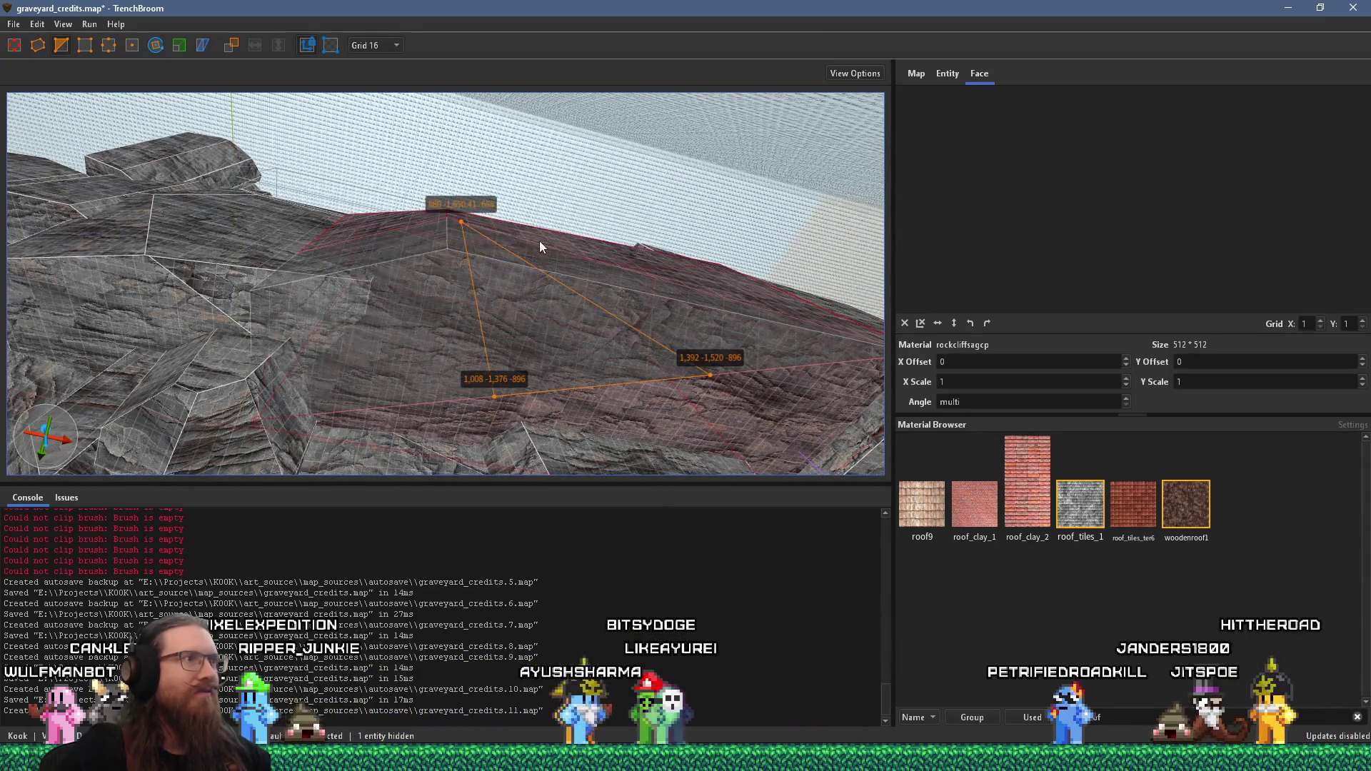
{"action": "key", "text": "Return"}
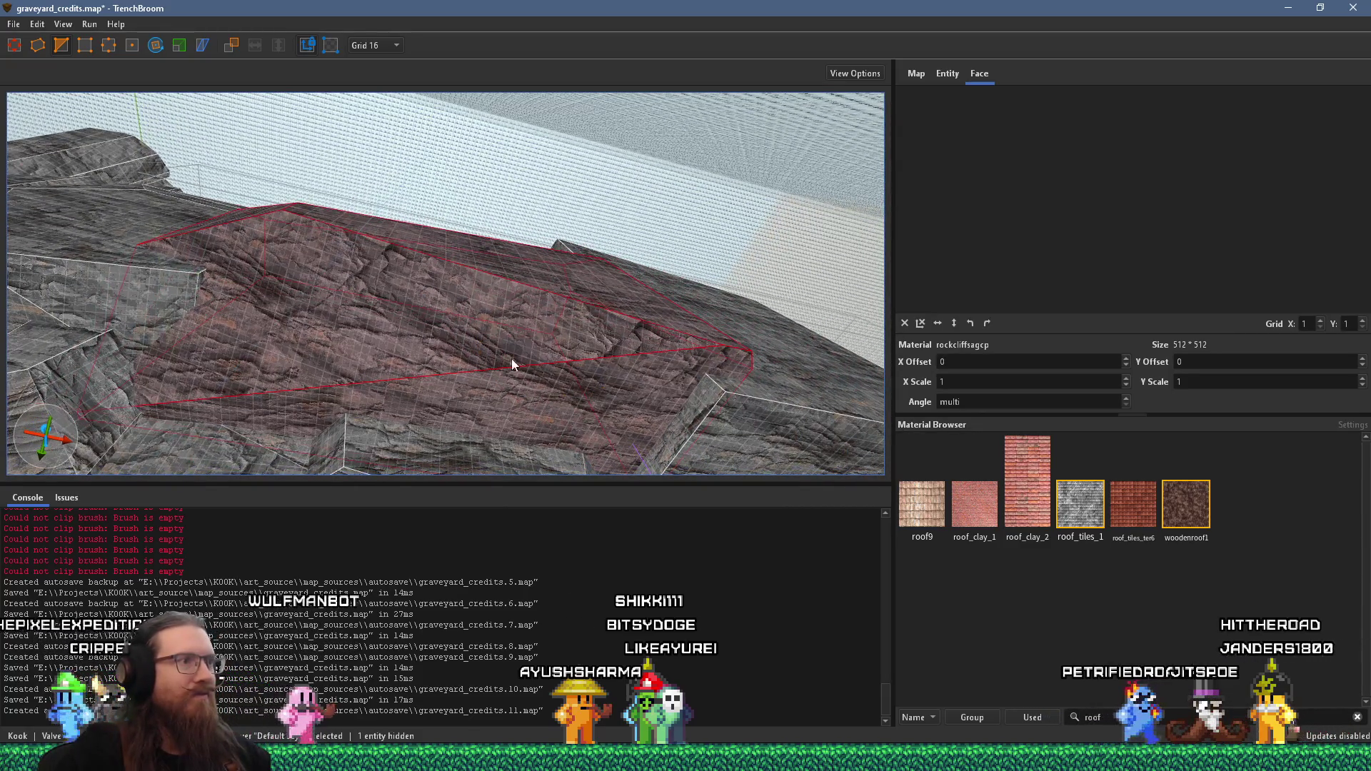
{"action": "mouse_move", "coordinate": [706, 375]}
{"action": "left_mouse_down"}
{"action": "mouse_move", "coordinate": [591, 342]}
{"action": "mouse_move", "coordinate": [526, 367]}
{"action": "mouse_move", "coordinate": [425, 565]}
{"action": "mouse_move", "coordinate": [644, 212]}
{"action": "mouse_move", "coordinate": [627, 211]}
{"action": "left_mouse_up"}
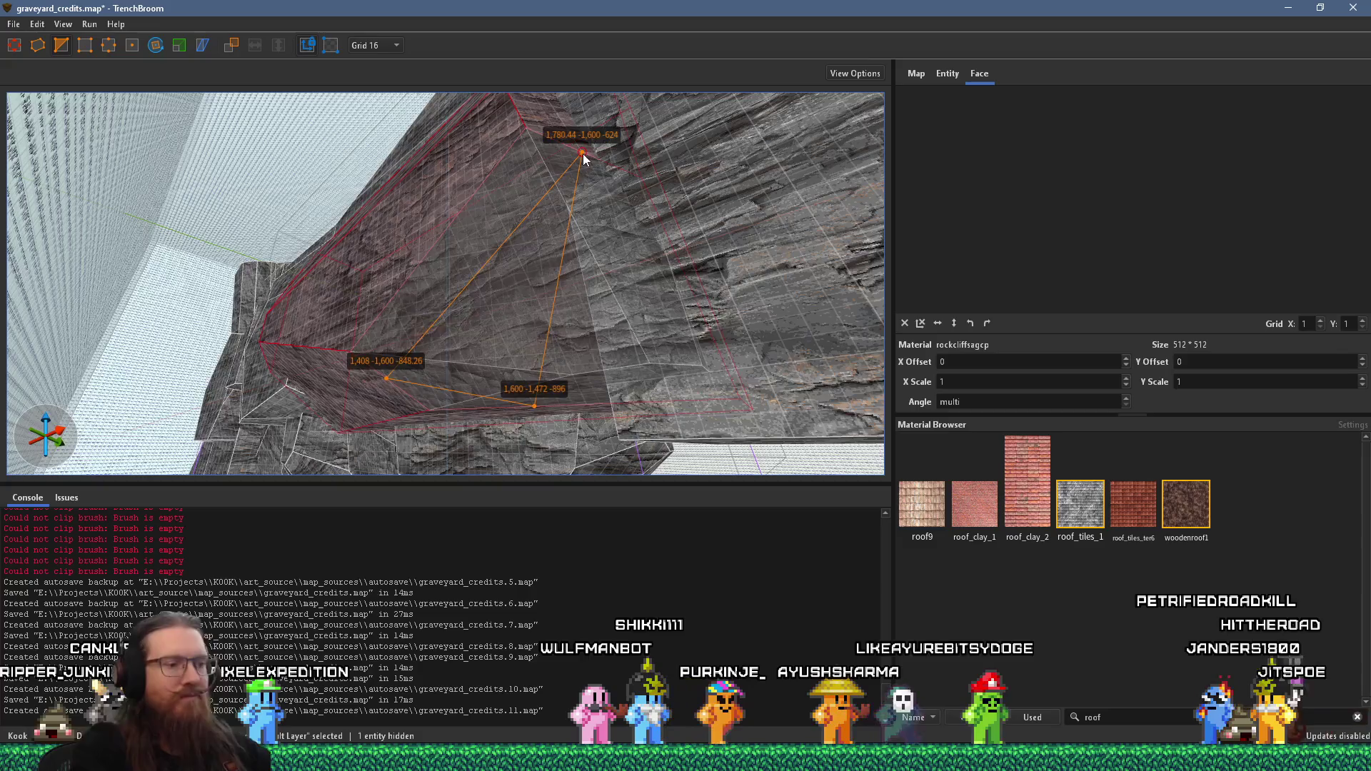
{"action": "key", "text": "Return"}
{"action": "mouse_move", "coordinate": [544, 245]}
{"action": "left_mouse_down"}
{"action": "mouse_move", "coordinate": [542, 269]}
{"action": "mouse_move", "coordinate": [643, 179]}
{"action": "mouse_move", "coordinate": [721, 75]}
{"action": "left_mouse_up"}
{"action": "key", "text": "Escape"}
{"action": "left_click", "coordinate": [628, 296]}
Step: Narrow the rock block below the terrace with angled clips at its lower edge, then deselect
{"action": "left_click_drag", "start_coordinate": [597, 220], "coordinate": [709, 31]}
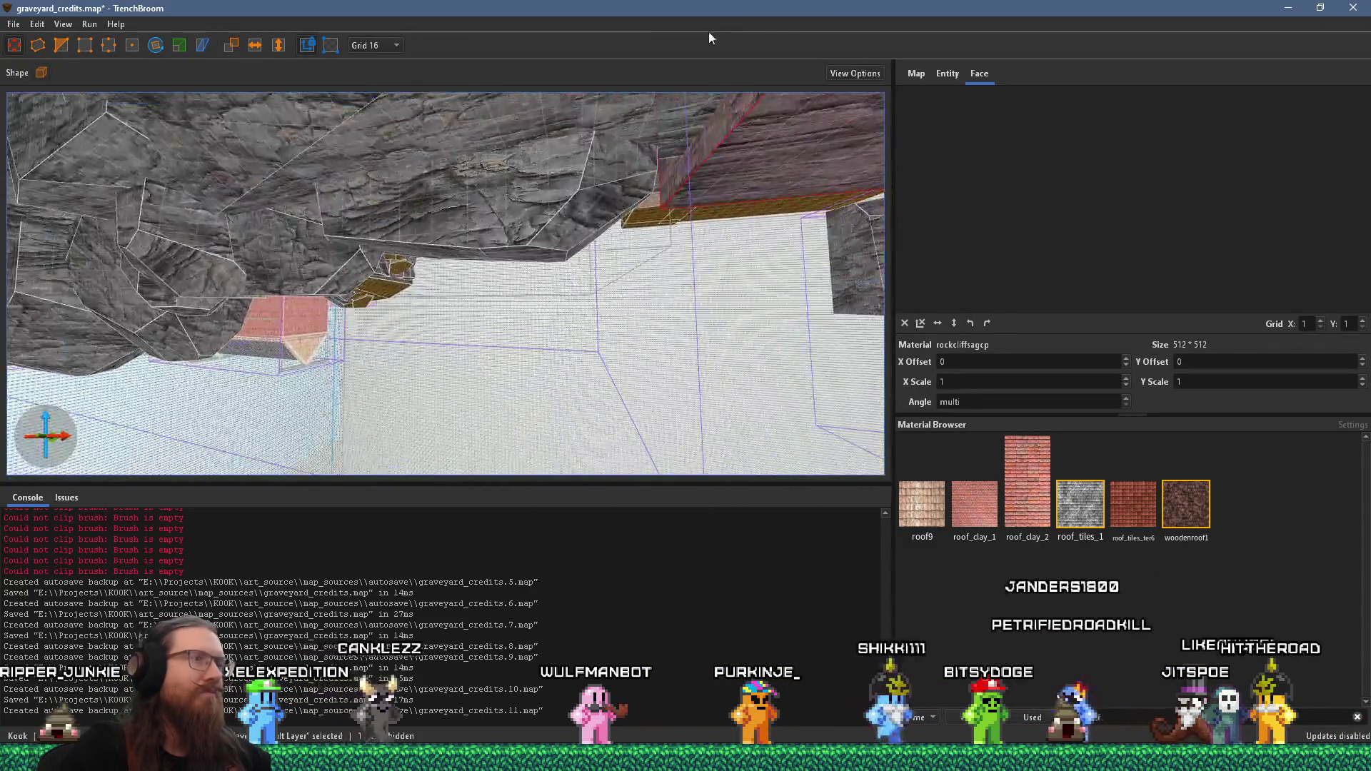
{"action": "mouse_move", "coordinate": [649, 191]}
{"action": "left_mouse_down"}
{"action": "mouse_move", "coordinate": [600, 165]}
{"action": "mouse_move", "coordinate": [519, 264]}
{"action": "mouse_move", "coordinate": [500, 214]}
{"action": "mouse_move", "coordinate": [542, 307]}
{"action": "mouse_move", "coordinate": [477, 253]}
{"action": "mouse_move", "coordinate": [460, 323]}
{"action": "mouse_move", "coordinate": [375, 476]}
{"action": "left_mouse_up"}
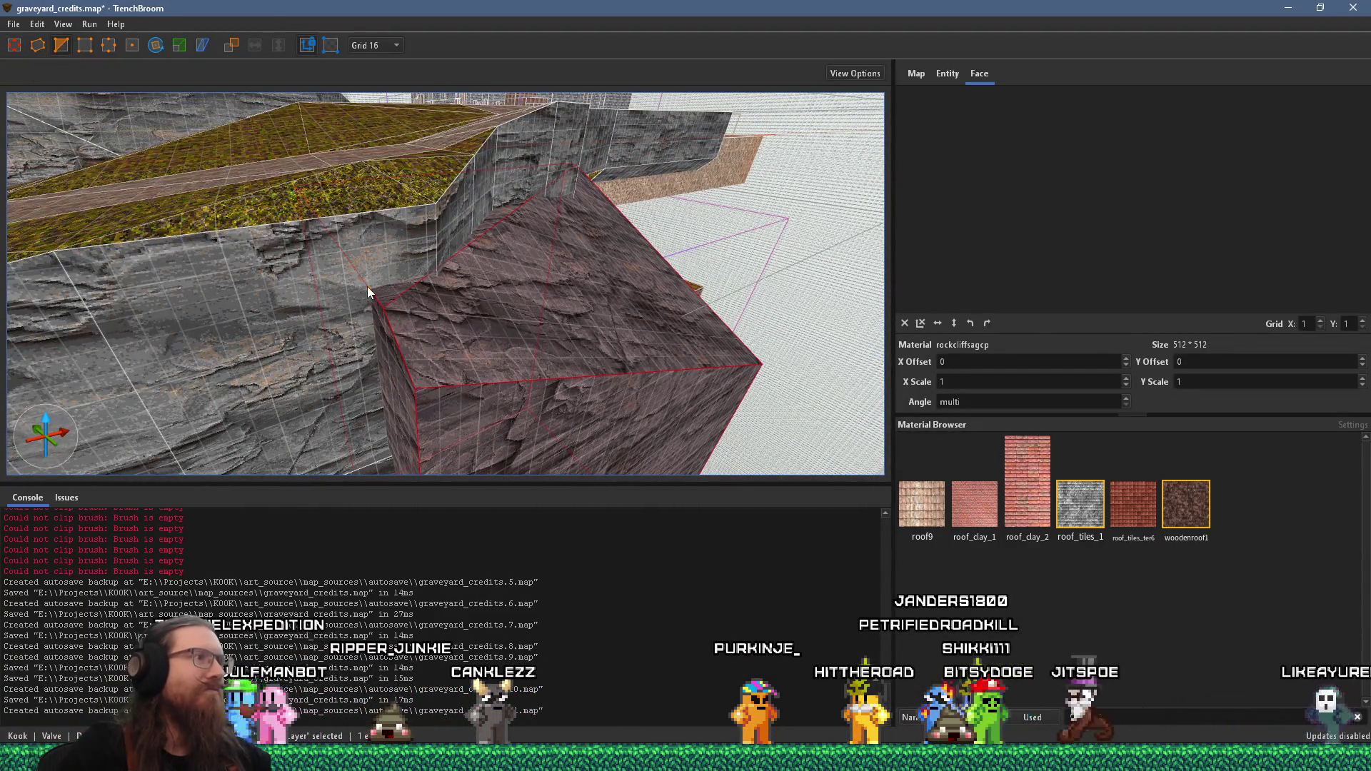
{"action": "left_click", "coordinate": [504, 243]}
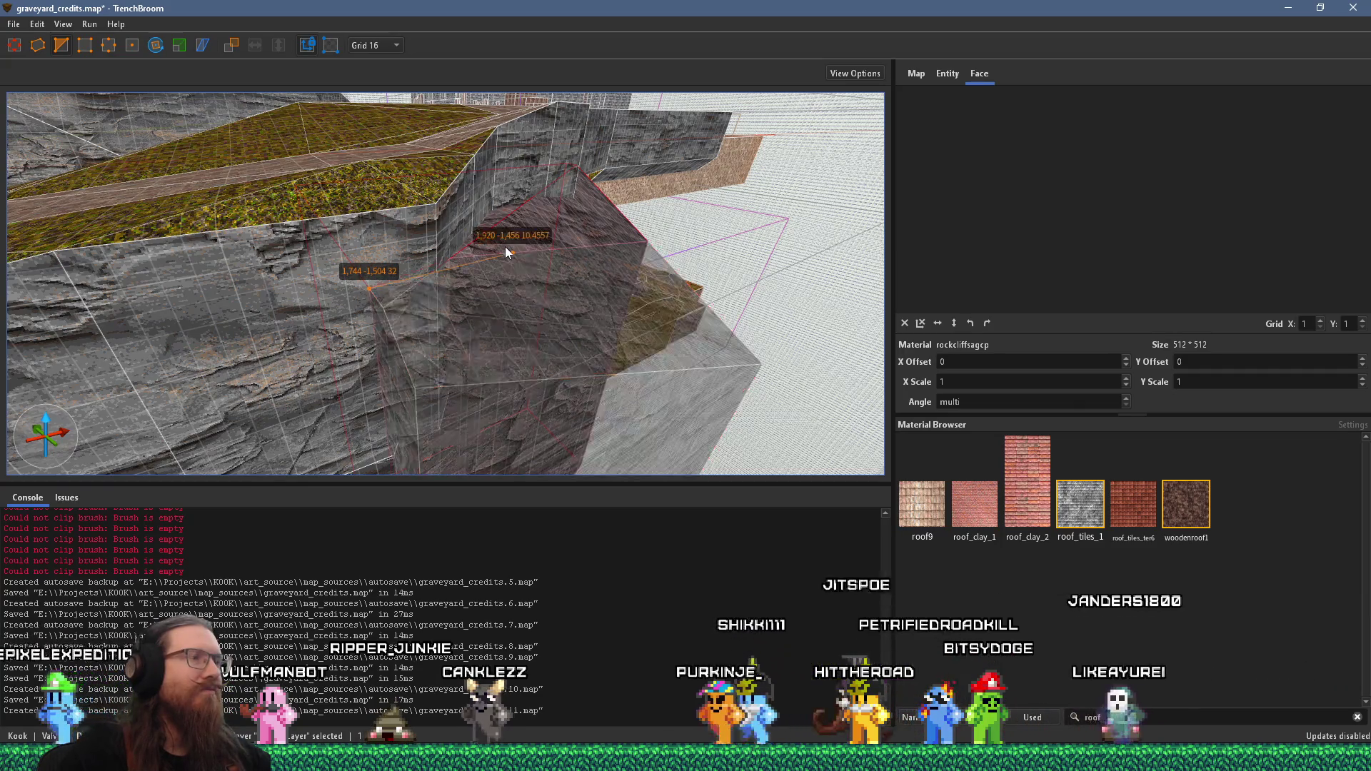
{"action": "mouse_move", "coordinate": [505, 246]}
{"action": "left_mouse_down"}
{"action": "mouse_move", "coordinate": [489, 302]}
{"action": "mouse_move", "coordinate": [448, 349]}
{"action": "mouse_move", "coordinate": [532, 122]}
{"action": "mouse_move", "coordinate": [499, 238]}
{"action": "left_mouse_up"}
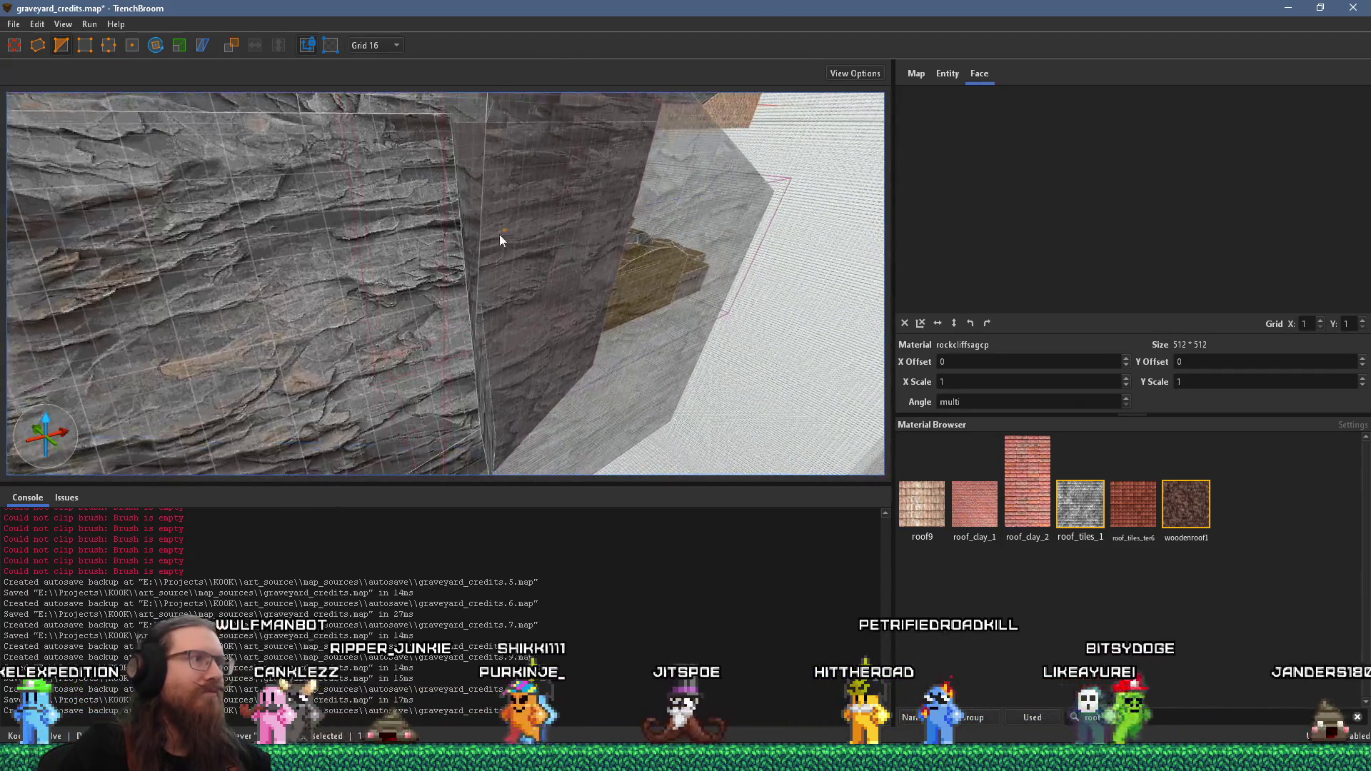
{"action": "mouse_move", "coordinate": [477, 159]}
{"action": "left_mouse_down"}
{"action": "mouse_move", "coordinate": [579, 420]}
{"action": "mouse_move", "coordinate": [556, 363]}
{"action": "mouse_move", "coordinate": [447, 508]}
{"action": "left_mouse_up"}
{"action": "left_click", "coordinate": [548, 329]}
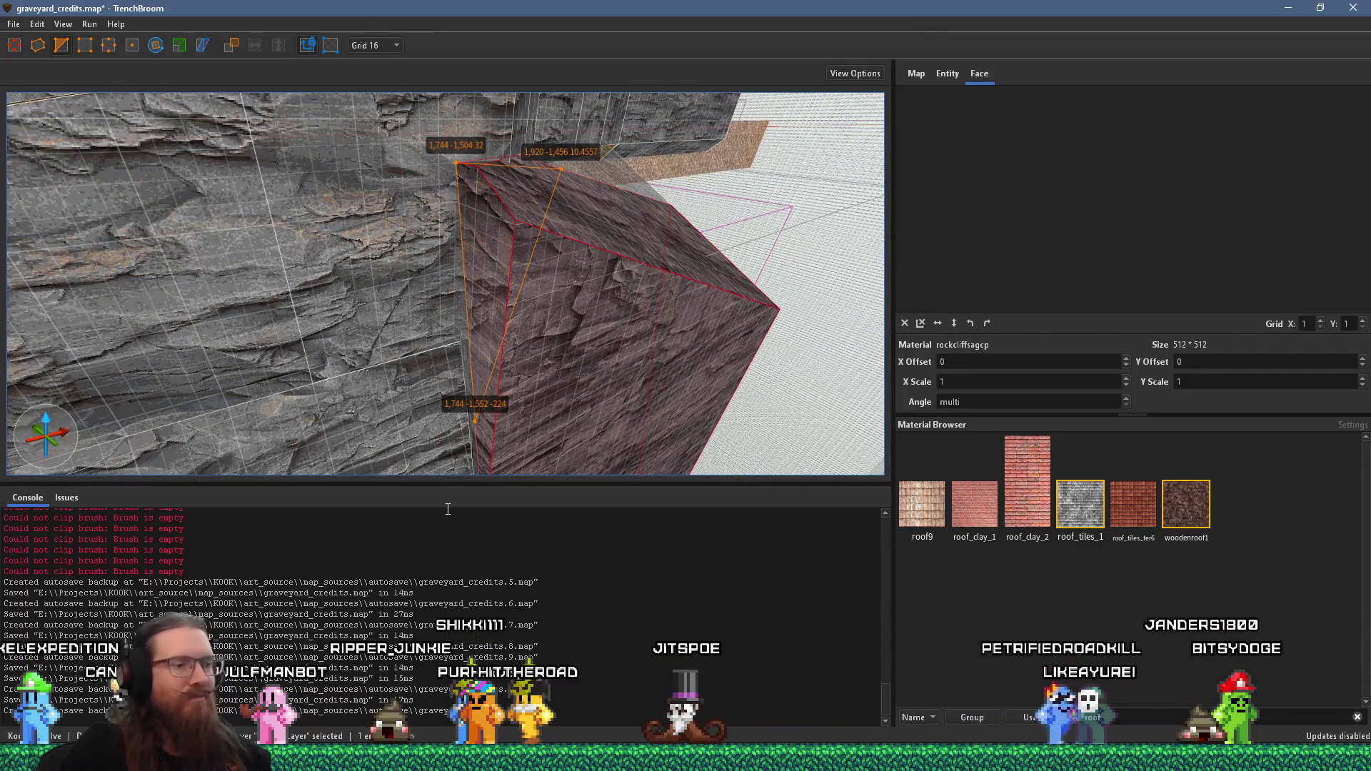
{"action": "key", "text": "Return"}
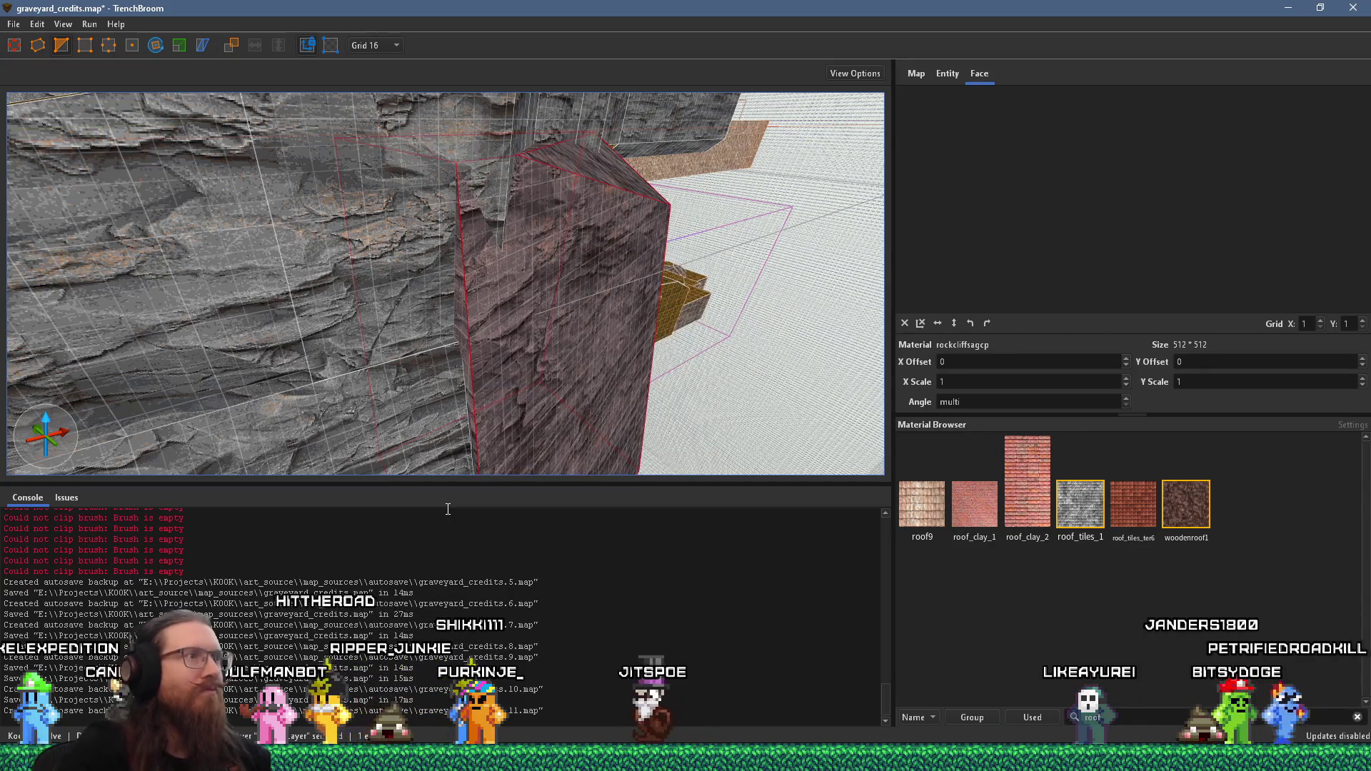
{"action": "mouse_move", "coordinate": [473, 489]}
{"action": "left_mouse_down"}
{"action": "mouse_move", "coordinate": [443, 247]}
{"action": "mouse_move", "coordinate": [579, 253]}
{"action": "mouse_move", "coordinate": [722, 453]}
{"action": "mouse_move", "coordinate": [564, 406]}
{"action": "left_mouse_up"}
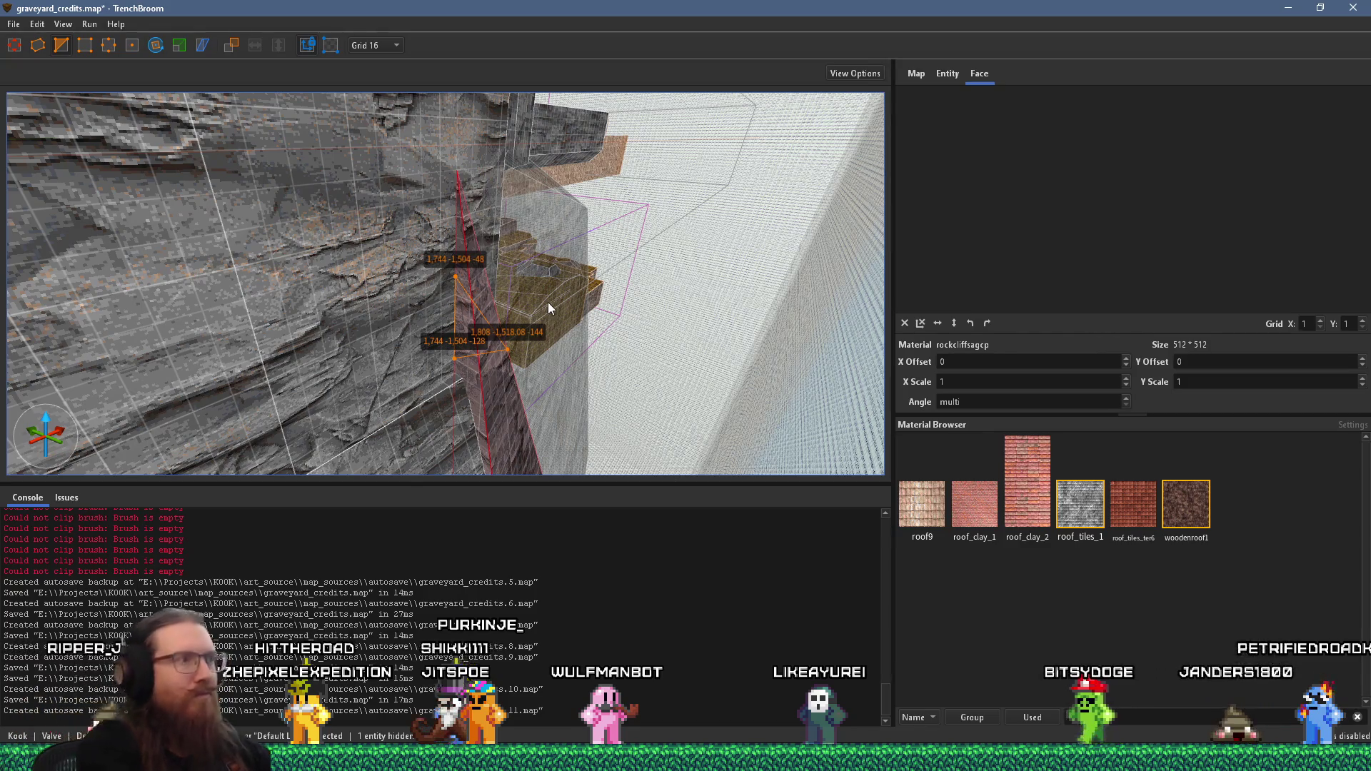
{"action": "key", "text": "Return"}
{"action": "key", "text": "Escape"}
{"action": "mouse_move", "coordinate": [548, 309]}
{"action": "left_mouse_down"}
{"action": "mouse_move", "coordinate": [273, 80]}
{"action": "mouse_move", "coordinate": [414, 302]}
{"action": "mouse_move", "coordinate": [484, 307]}
{"action": "mouse_move", "coordinate": [440, 227]}
{"action": "mouse_move", "coordinate": [543, 244]}
{"action": "mouse_move", "coordinate": [475, 255]}
{"action": "mouse_move", "coordinate": [368, 240]}
{"action": "mouse_move", "coordinate": [349, 313]}
{"action": "mouse_move", "coordinate": [323, 258]}
{"action": "mouse_move", "coordinate": [447, 306]}
{"action": "mouse_move", "coordinate": [232, 244]}
{"action": "mouse_move", "coordinate": [372, 270]}
{"action": "left_mouse_up"}
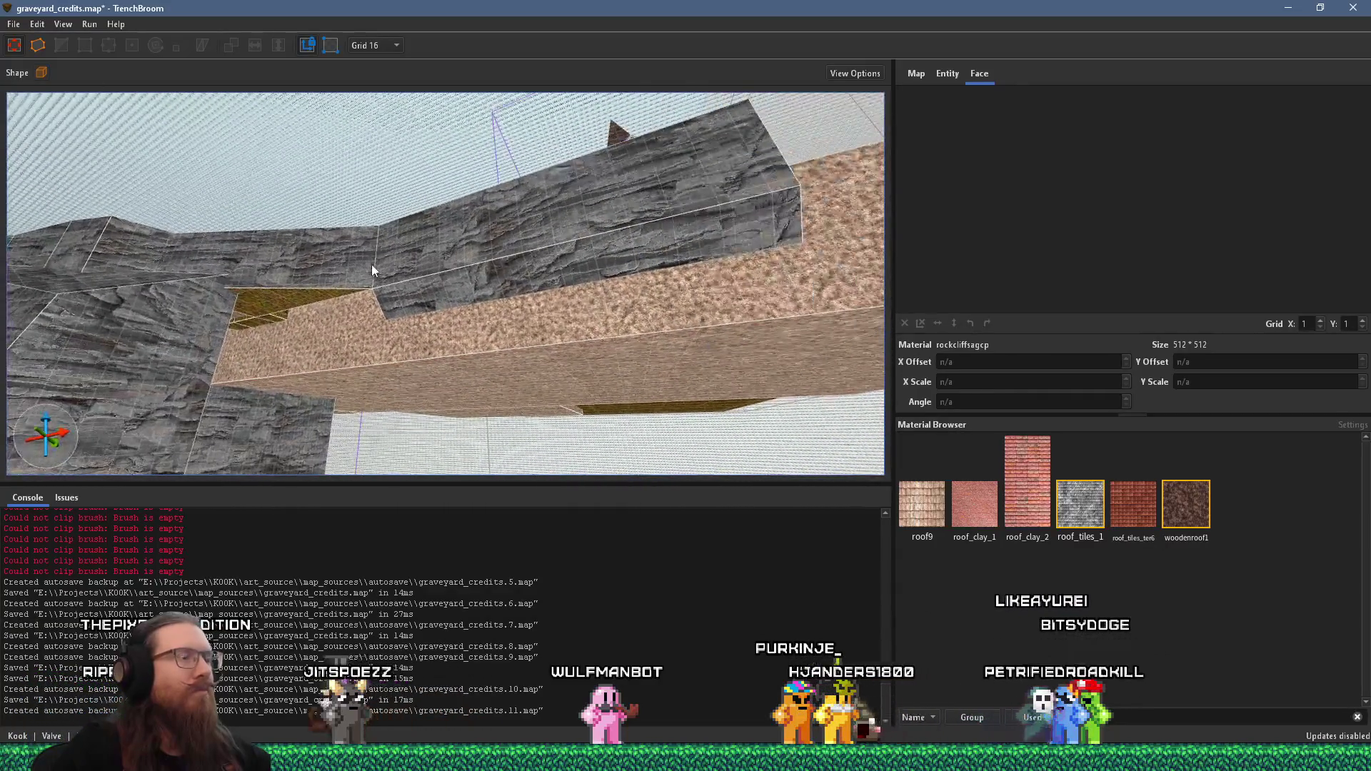
Step: Draw a new rock brush along the sand strip, check it from below, and select the terrace group
{"action": "mouse_move", "coordinate": [283, 289]}
{"action": "left_mouse_down"}
{"action": "mouse_move", "coordinate": [396, 250]}
{"action": "mouse_move", "coordinate": [280, 295]}
{"action": "left_mouse_up"}
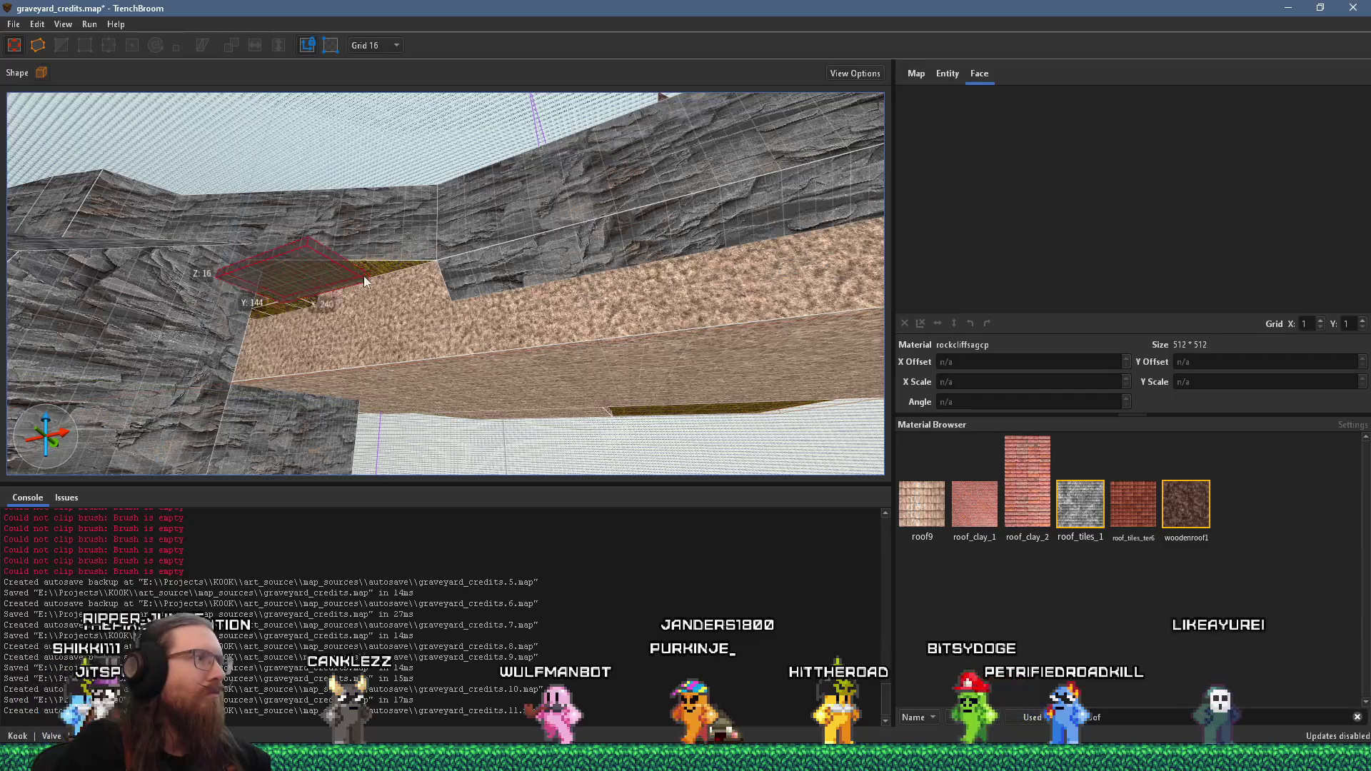
{"action": "mouse_move", "coordinate": [364, 280]}
{"action": "left_mouse_down"}
{"action": "mouse_move", "coordinate": [517, 239]}
{"action": "mouse_move", "coordinate": [566, 272]}
{"action": "mouse_move", "coordinate": [324, 400]}
{"action": "mouse_move", "coordinate": [422, 243]}
{"action": "mouse_move", "coordinate": [619, 376]}
{"action": "mouse_move", "coordinate": [355, 311]}
{"action": "mouse_move", "coordinate": [285, 114]}
{"action": "mouse_move", "coordinate": [345, 277]}
{"action": "mouse_move", "coordinate": [104, 75]}
{"action": "mouse_move", "coordinate": [356, 256]}
{"action": "mouse_move", "coordinate": [470, 272]}
{"action": "mouse_move", "coordinate": [307, 208]}
{"action": "mouse_move", "coordinate": [327, 195]}
{"action": "left_mouse_up"}
{"action": "mouse_move", "coordinate": [259, 303]}
{"action": "left_mouse_down"}
{"action": "mouse_move", "coordinate": [227, 357]}
{"action": "mouse_move", "coordinate": [413, 279]}
{"action": "mouse_move", "coordinate": [443, 177]}
{"action": "mouse_move", "coordinate": [473, 208]}
{"action": "mouse_move", "coordinate": [368, 224]}
{"action": "mouse_move", "coordinate": [430, 207]}
{"action": "mouse_move", "coordinate": [501, 215]}
{"action": "mouse_move", "coordinate": [439, 156]}
{"action": "mouse_move", "coordinate": [459, 137]}
{"action": "mouse_move", "coordinate": [516, 143]}
{"action": "mouse_move", "coordinate": [566, 202]}
{"action": "mouse_move", "coordinate": [290, 212]}
{"action": "mouse_move", "coordinate": [734, 36]}
{"action": "mouse_move", "coordinate": [796, 32]}
{"action": "mouse_move", "coordinate": [491, 144]}
{"action": "mouse_move", "coordinate": [330, 122]}
{"action": "mouse_move", "coordinate": [450, 143]}
{"action": "mouse_move", "coordinate": [502, 200]}
{"action": "mouse_move", "coordinate": [439, 135]}
{"action": "mouse_move", "coordinate": [652, 183]}
{"action": "mouse_move", "coordinate": [482, 114]}
{"action": "mouse_move", "coordinate": [659, 101]}
{"action": "mouse_move", "coordinate": [433, 177]}
{"action": "mouse_move", "coordinate": [597, 277]}
{"action": "mouse_move", "coordinate": [546, 221]}
{"action": "left_mouse_up"}
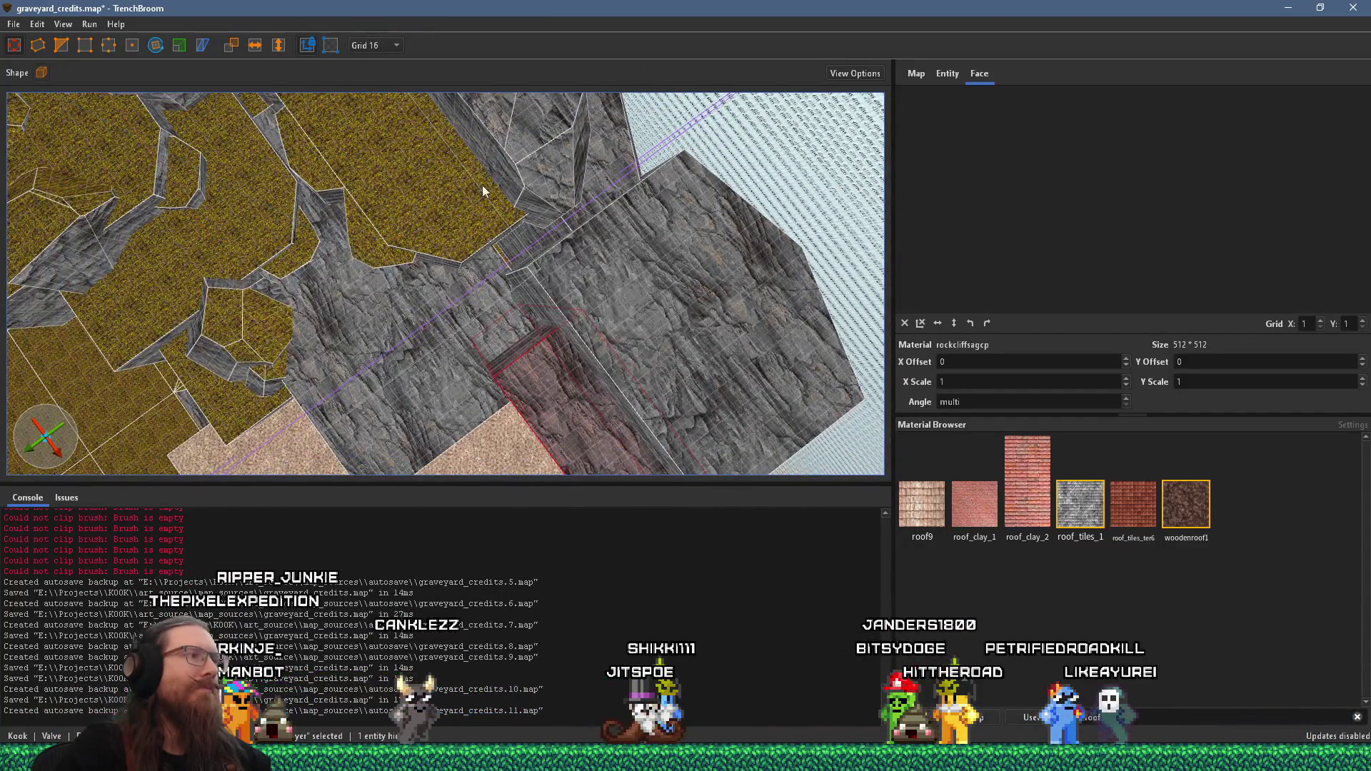
{"action": "mouse_move", "coordinate": [482, 186]}
{"action": "left_mouse_down"}
{"action": "mouse_move", "coordinate": [402, 224]}
{"action": "mouse_move", "coordinate": [417, 271]}
{"action": "mouse_move", "coordinate": [470, 309]}
{"action": "mouse_move", "coordinate": [438, 229]}
{"action": "mouse_move", "coordinate": [351, 219]}
{"action": "mouse_move", "coordinate": [480, 101]}
{"action": "mouse_move", "coordinate": [465, 210]}
{"action": "mouse_move", "coordinate": [537, 231]}
{"action": "mouse_move", "coordinate": [375, 122]}
{"action": "mouse_move", "coordinate": [58, 49]}
{"action": "mouse_move", "coordinate": [439, 201]}
{"action": "mouse_move", "coordinate": [444, 237]}
{"action": "mouse_move", "coordinate": [403, 261]}
{"action": "mouse_move", "coordinate": [546, 220]}
{"action": "mouse_move", "coordinate": [714, 323]}
{"action": "left_mouse_up"}
{"action": "key", "text": "Escape"}
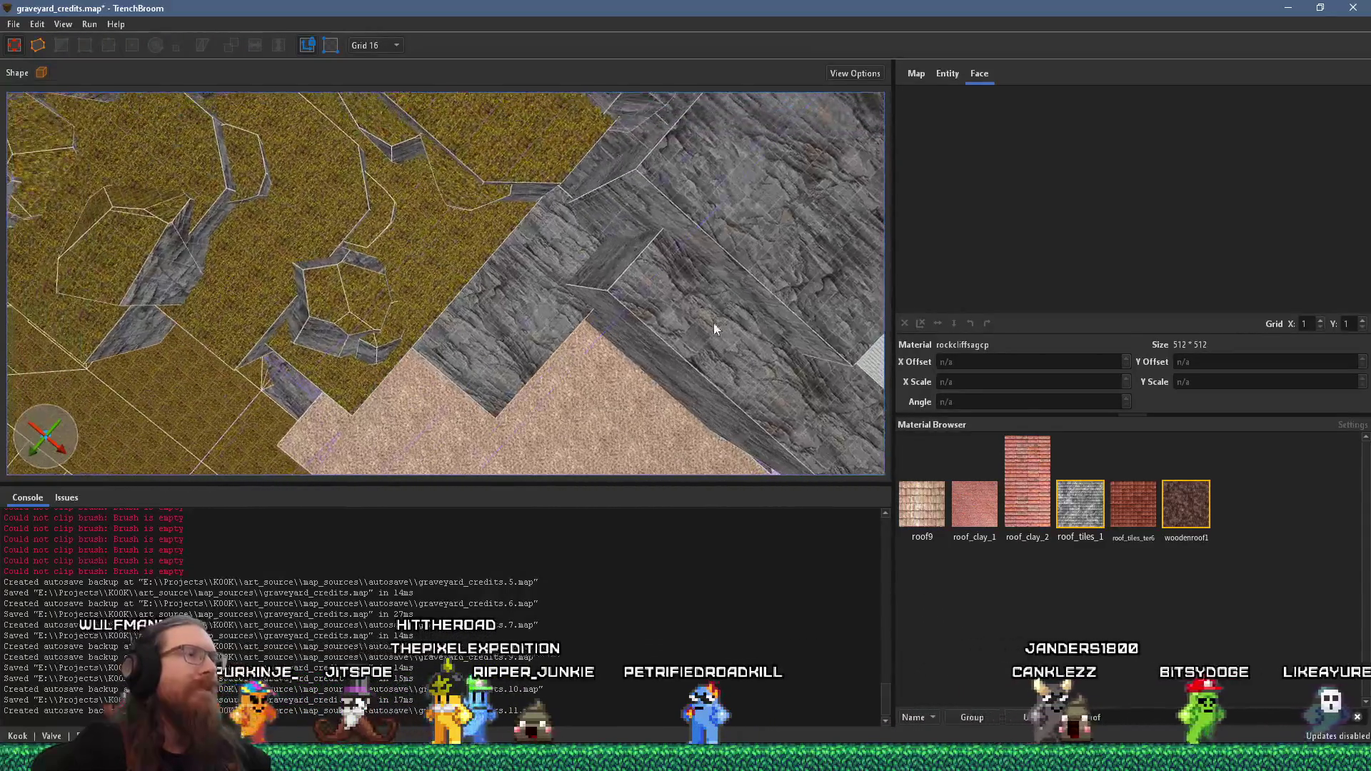
{"action": "mouse_move", "coordinate": [449, 155]}
{"action": "left_mouse_down"}
{"action": "mouse_move", "coordinate": [516, 58]}
{"action": "mouse_move", "coordinate": [560, 107]}
{"action": "mouse_move", "coordinate": [457, 266]}
{"action": "mouse_move", "coordinate": [563, 187]}
{"action": "mouse_move", "coordinate": [477, 84]}
{"action": "mouse_move", "coordinate": [525, 216]}
{"action": "mouse_move", "coordinate": [374, 136]}
{"action": "mouse_move", "coordinate": [511, 246]}
{"action": "mouse_move", "coordinate": [561, 230]}
{"action": "mouse_move", "coordinate": [575, 303]}
{"action": "mouse_move", "coordinate": [555, 262]}
{"action": "mouse_move", "coordinate": [78, 336]}
{"action": "mouse_move", "coordinate": [571, 215]}
{"action": "mouse_move", "coordinate": [452, 287]}
{"action": "mouse_move", "coordinate": [502, 264]}
{"action": "mouse_move", "coordinate": [144, 361]}
{"action": "mouse_move", "coordinate": [362, 299]}
{"action": "mouse_move", "coordinate": [461, 341]}
{"action": "mouse_move", "coordinate": [117, 413]}
{"action": "mouse_move", "coordinate": [216, 316]}
{"action": "mouse_move", "coordinate": [498, 314]}
{"action": "mouse_move", "coordinate": [70, 317]}
{"action": "mouse_move", "coordinate": [147, 243]}
{"action": "mouse_move", "coordinate": [457, 285]}
{"action": "mouse_move", "coordinate": [126, 297]}
{"action": "mouse_move", "coordinate": [612, 245]}
{"action": "mouse_move", "coordinate": [504, 247]}
{"action": "mouse_move", "coordinate": [122, 315]}
{"action": "mouse_move", "coordinate": [491, 246]}
{"action": "mouse_move", "coordinate": [477, 227]}
{"action": "mouse_move", "coordinate": [323, 235]}
{"action": "mouse_move", "coordinate": [395, 279]}
{"action": "left_mouse_up"}
{"action": "left_click", "coordinate": [396, 337]}
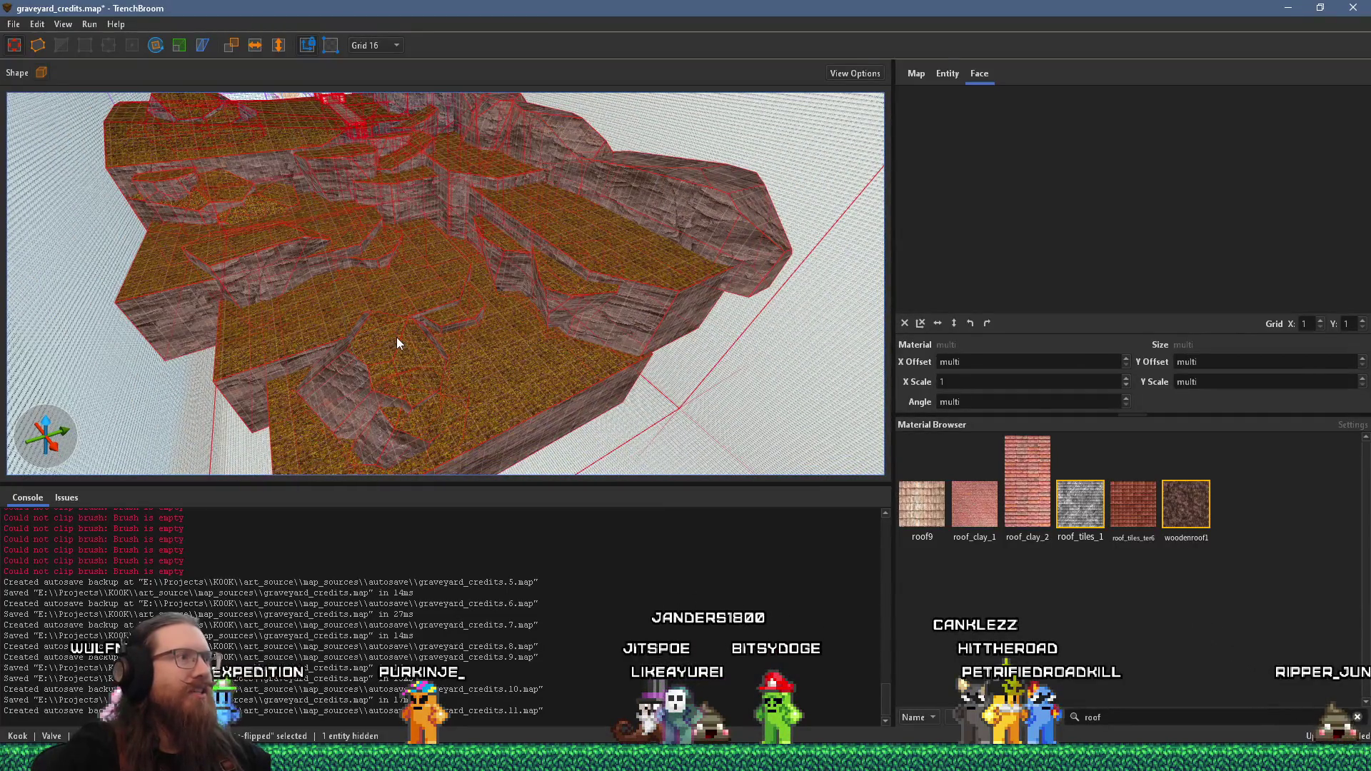
Step: Fly beneath the overhang and select a rock block in the cliff face
{"action": "key", "text": "Escape"}
{"action": "mouse_move", "coordinate": [397, 337]}
{"action": "left_mouse_down"}
{"action": "mouse_move", "coordinate": [584, 302]}
{"action": "mouse_move", "coordinate": [505, 306]}
{"action": "mouse_move", "coordinate": [714, 296]}
{"action": "mouse_move", "coordinate": [408, 298]}
{"action": "left_mouse_up"}
{"action": "mouse_move", "coordinate": [236, 296]}
{"action": "left_mouse_down"}
{"action": "mouse_move", "coordinate": [499, 274]}
{"action": "mouse_move", "coordinate": [440, 274]}
{"action": "mouse_move", "coordinate": [372, 207]}
{"action": "left_mouse_up"}
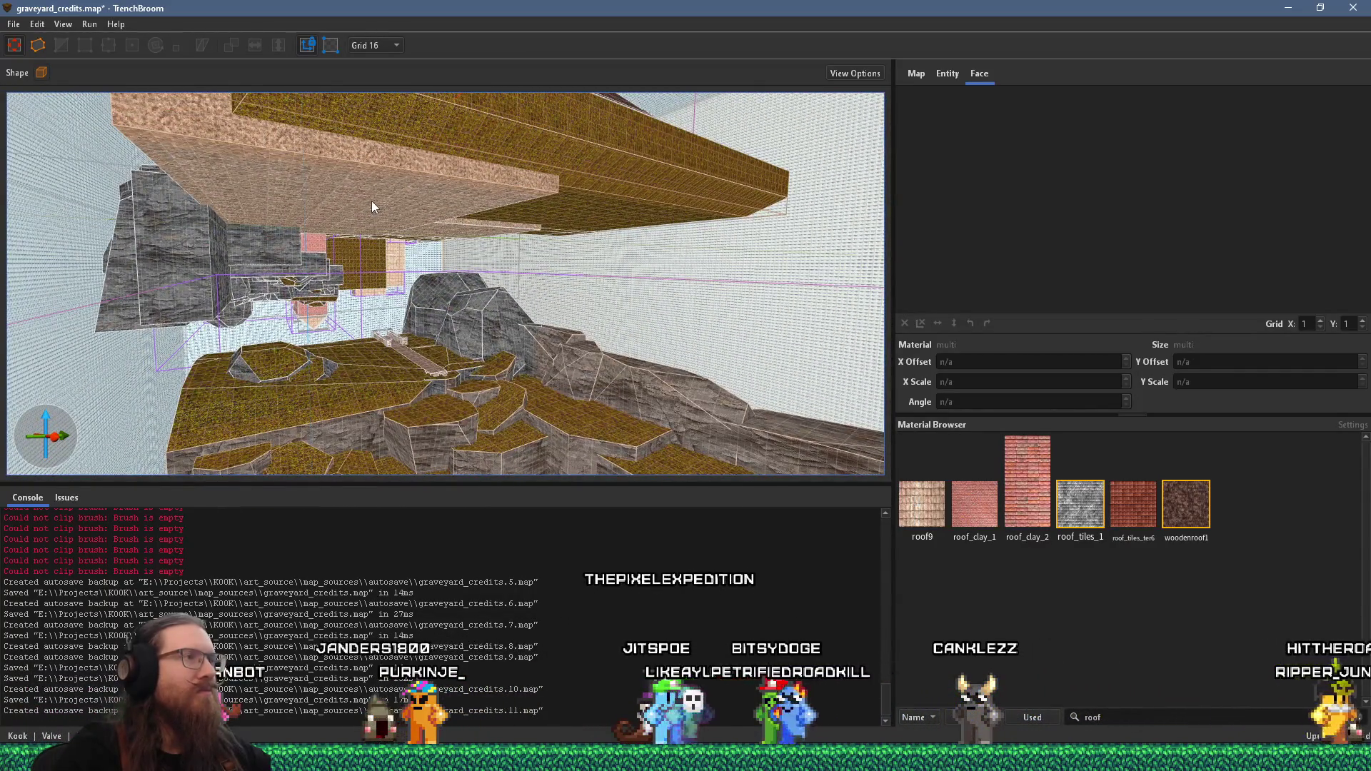
{"action": "key", "text": "a"}
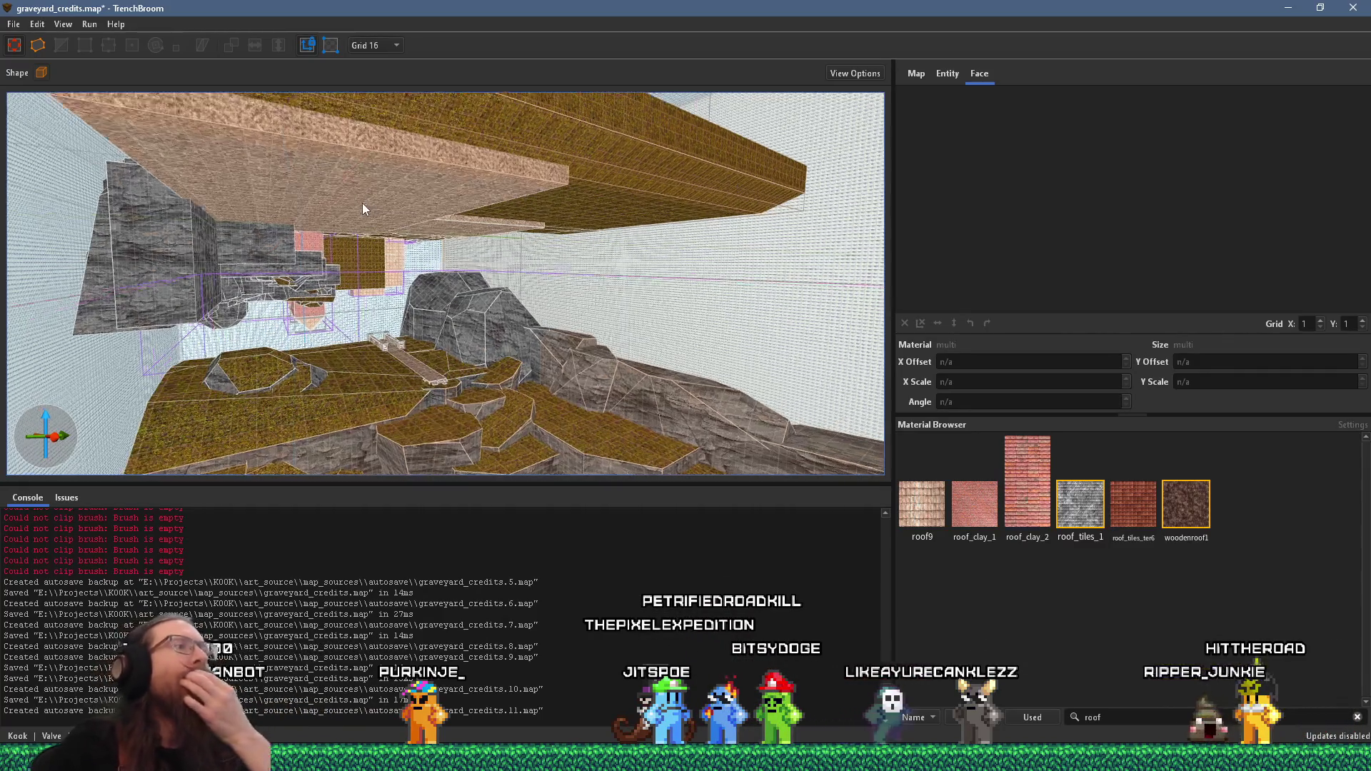
{"action": "mouse_move", "coordinate": [355, 208]}
{"action": "left_mouse_down"}
{"action": "mouse_move", "coordinate": [300, 203]}
{"action": "mouse_move", "coordinate": [455, 160]}
{"action": "mouse_move", "coordinate": [524, 171]}
{"action": "mouse_move", "coordinate": [459, 186]}
{"action": "mouse_move", "coordinate": [517, 161]}
{"action": "mouse_move", "coordinate": [537, 117]}
{"action": "mouse_move", "coordinate": [504, 153]}
{"action": "mouse_move", "coordinate": [514, 137]}
{"action": "mouse_move", "coordinate": [547, 217]}
{"action": "mouse_move", "coordinate": [495, 197]}
{"action": "mouse_move", "coordinate": [503, 166]}
{"action": "mouse_move", "coordinate": [594, 324]}
{"action": "mouse_move", "coordinate": [560, 365]}
{"action": "mouse_move", "coordinate": [551, 300]}
{"action": "mouse_move", "coordinate": [472, 284]}
{"action": "left_mouse_up"}
{"action": "left_click", "coordinate": [567, 181]}
Step: Widen the block to 384, raise it to 416 tall, deepen it to 384, and lower its bottom
{"action": "mouse_move", "coordinate": [723, 276]}
{"action": "left_mouse_down"}
{"action": "mouse_move", "coordinate": [759, 280]}
{"action": "mouse_move", "coordinate": [705, 262]}
{"action": "left_mouse_up"}
{"action": "key", "text": "s"}
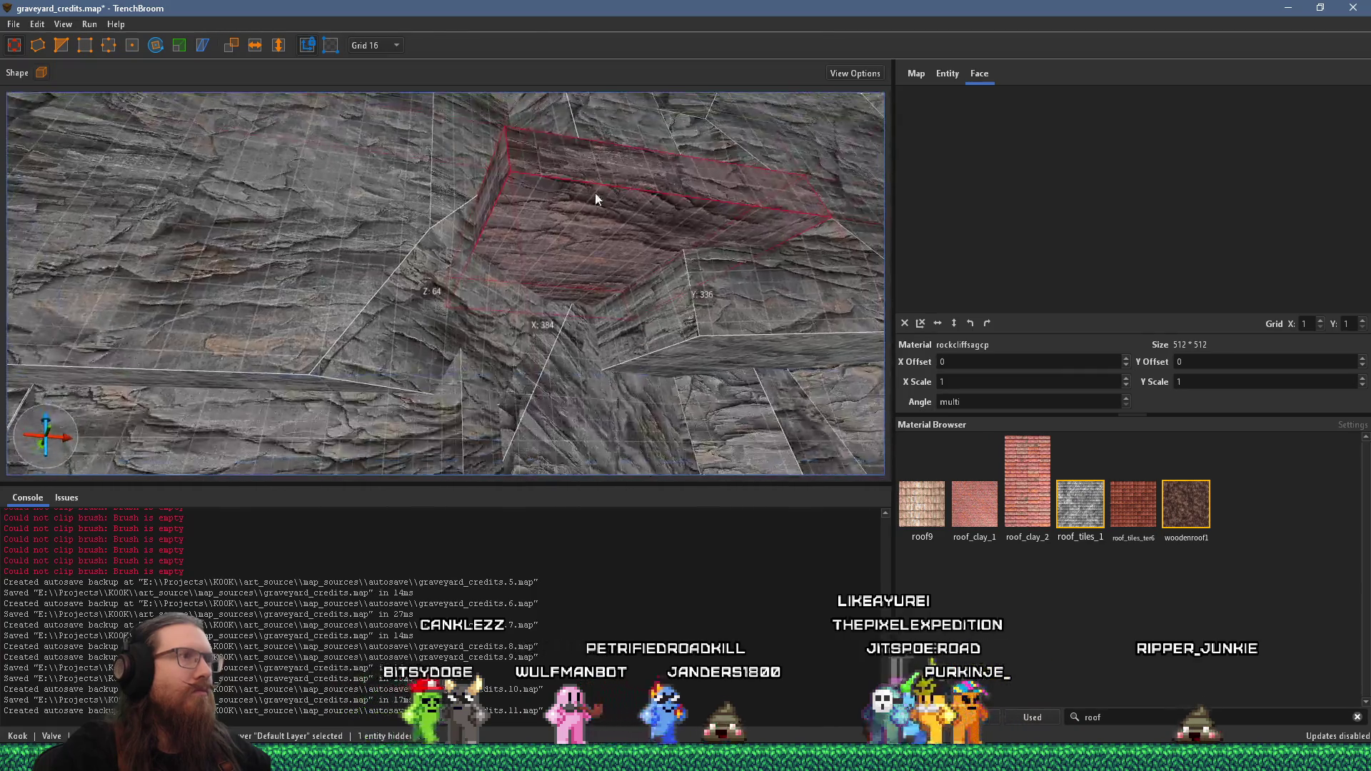
{"action": "key", "text": "s"}
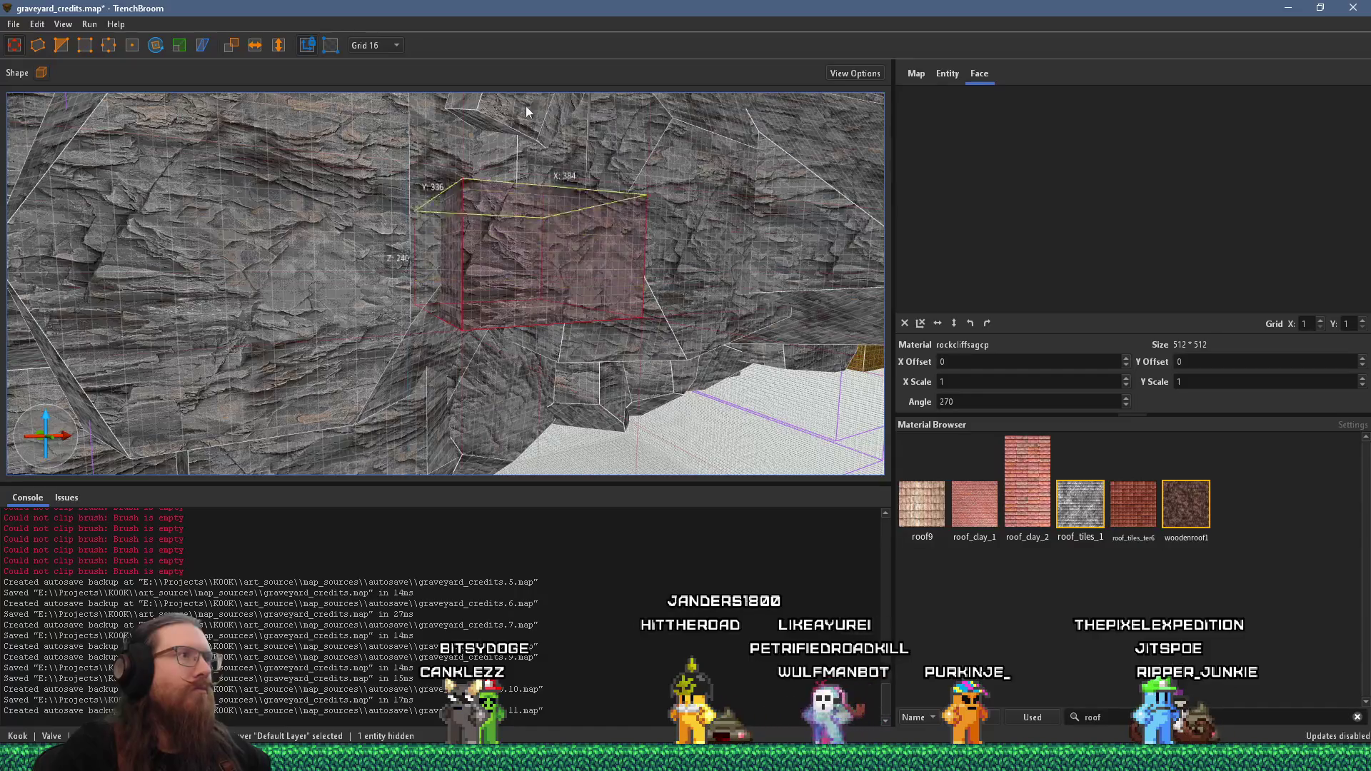
{"action": "left_click_drag", "start_coordinate": [526, 106], "coordinate": [525, 40]}
{"action": "key", "text": "w"}
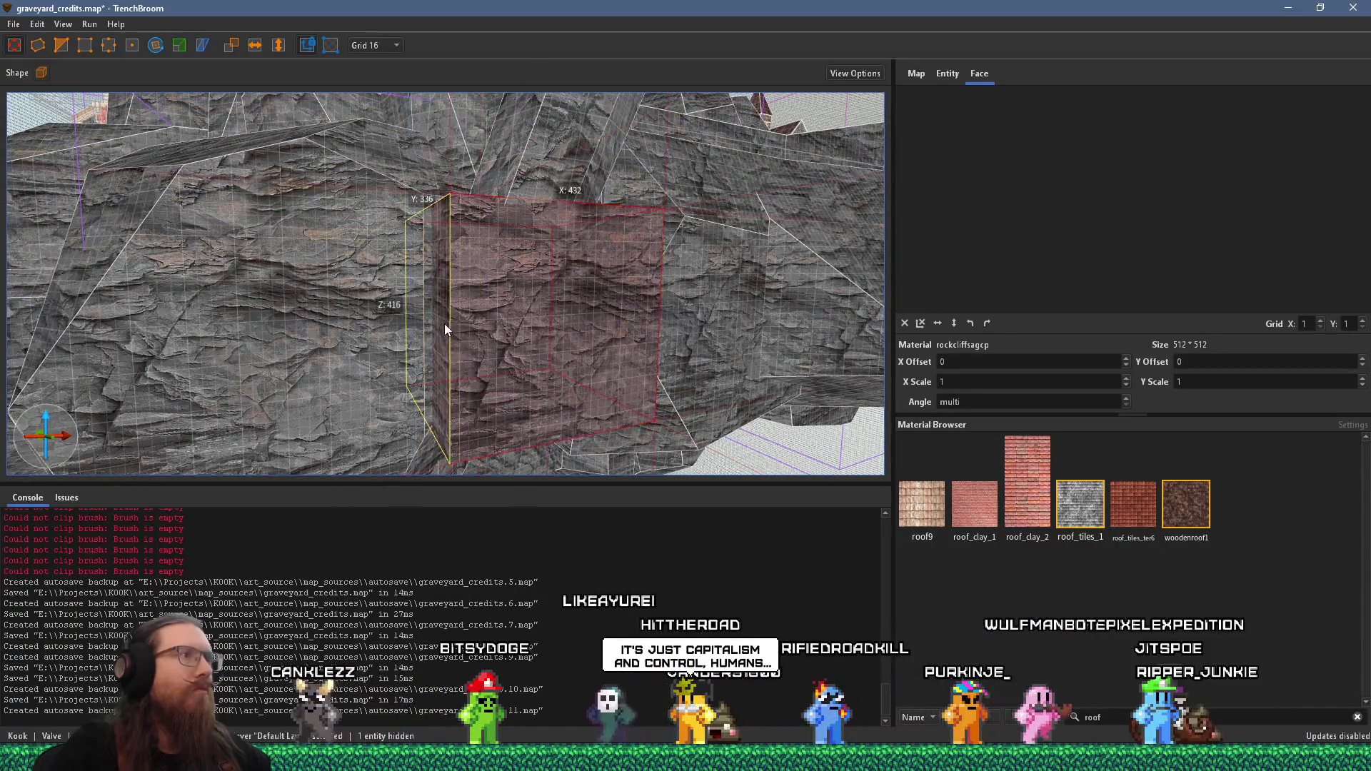
{"action": "left_click_drag", "start_coordinate": [440, 326], "coordinate": [542, 297]}
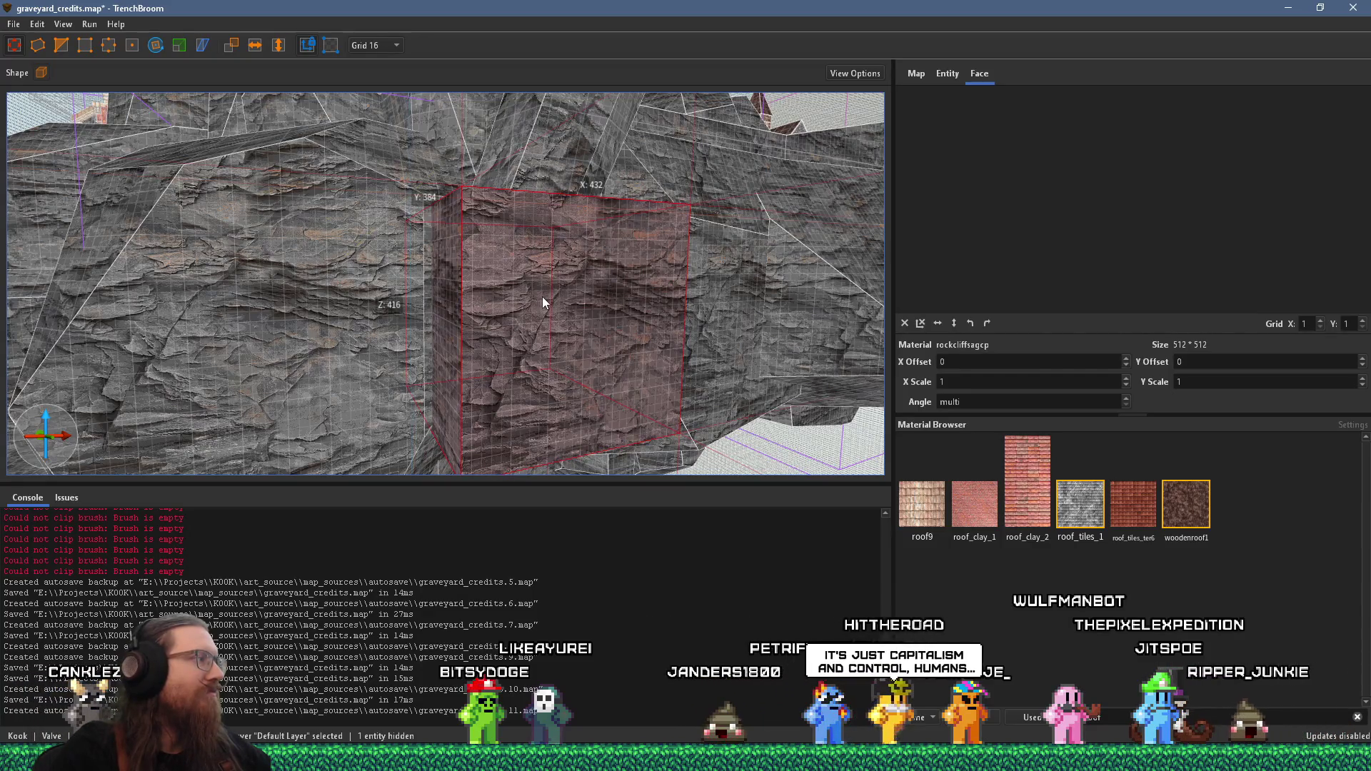
{"action": "key", "text": "s"}
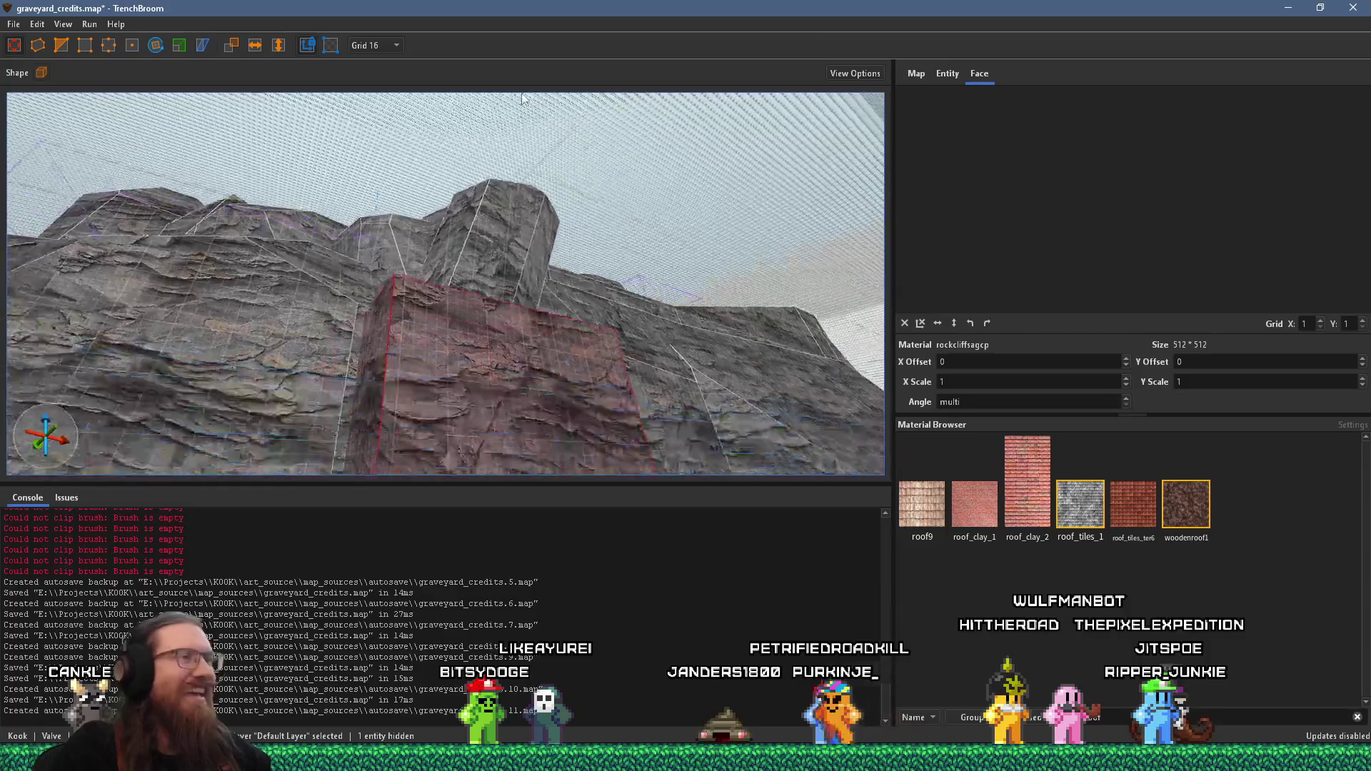
{"action": "key", "text": "w"}
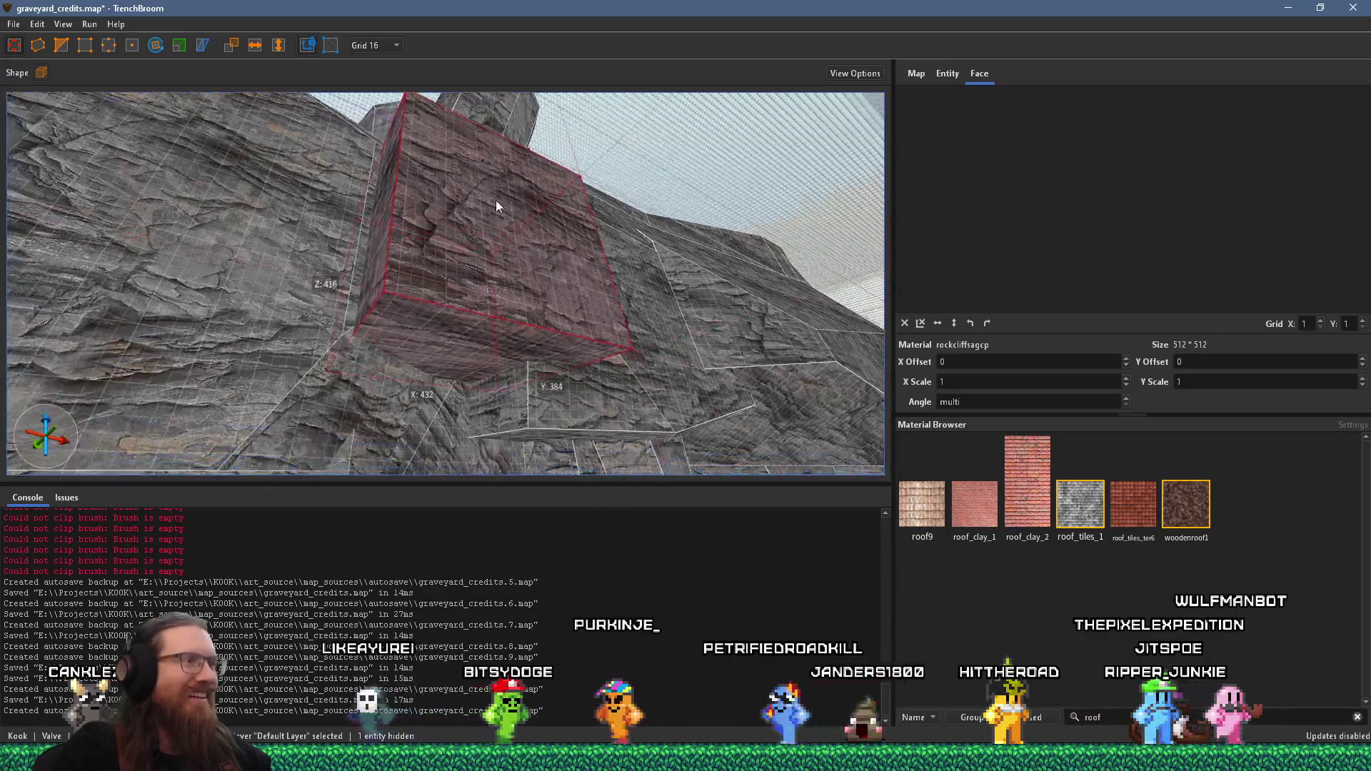
{"action": "key", "text": "w"}
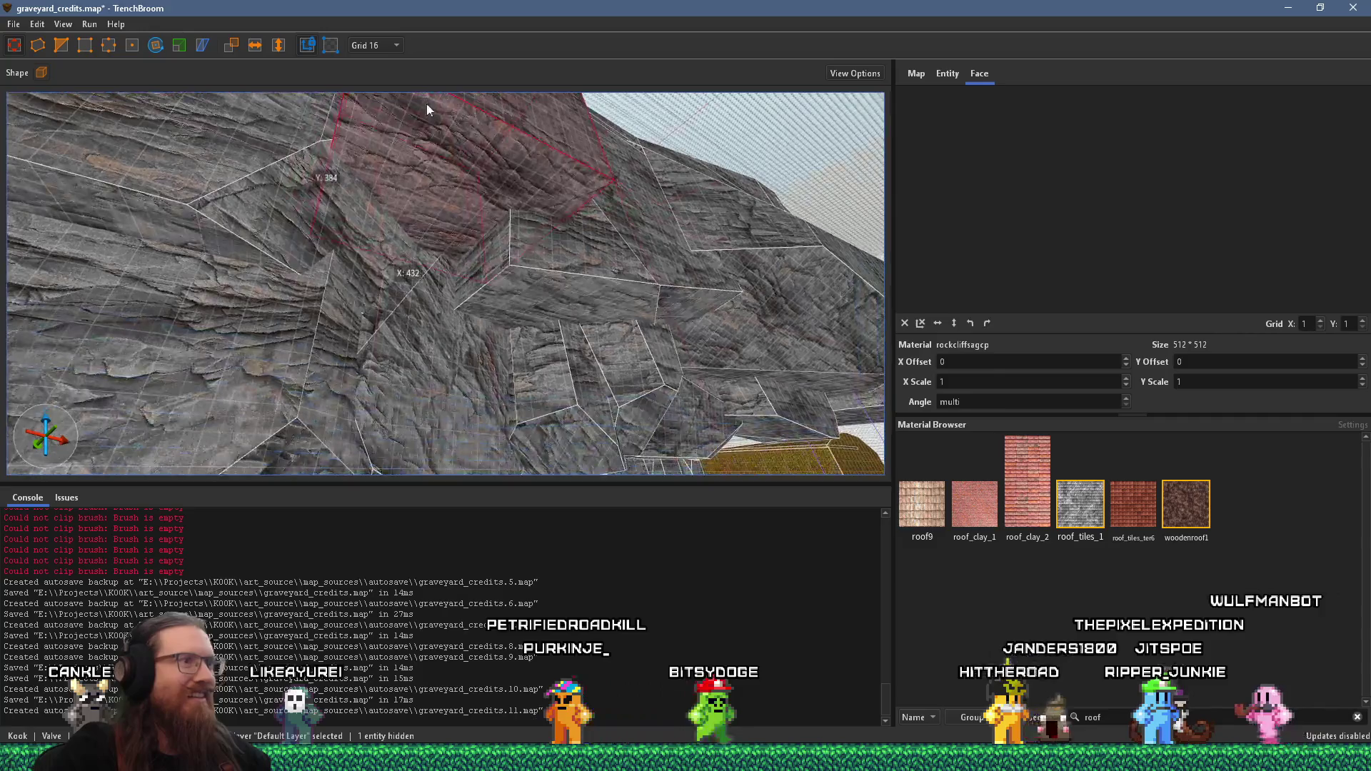
{"action": "left_click_drag", "start_coordinate": [443, 255], "coordinate": [513, 221]}
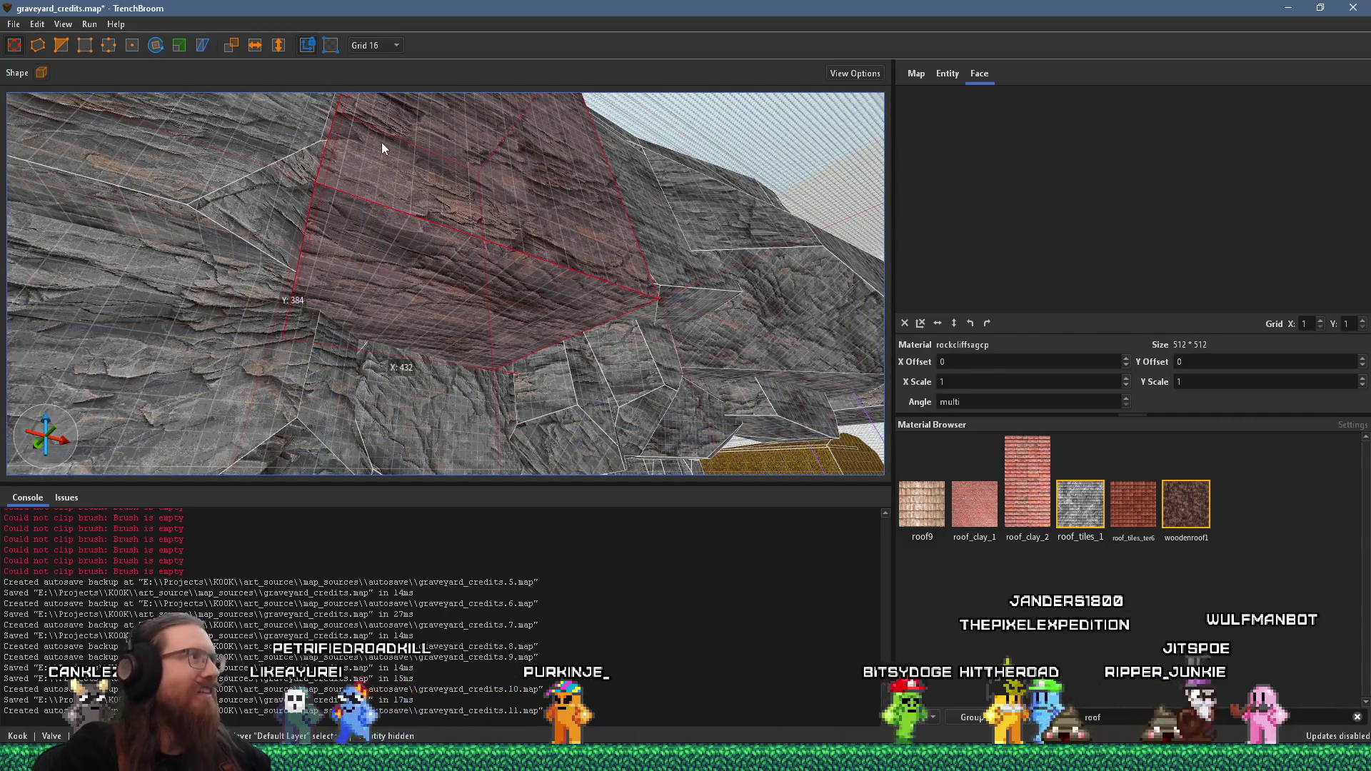
{"action": "left_click_drag", "start_coordinate": [323, 170], "coordinate": [397, 168]}
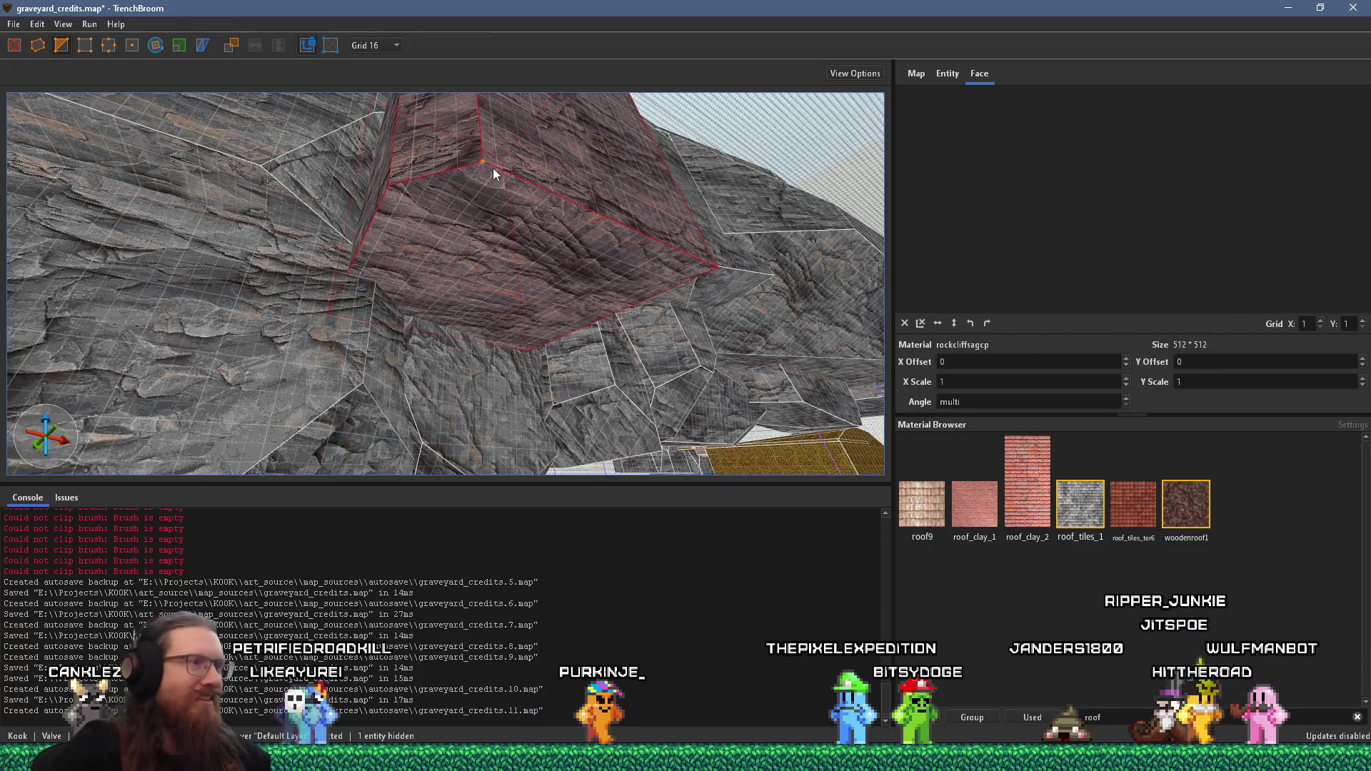
Step: Trim the block with a clip, keeping the opposite side
{"action": "mouse_move", "coordinate": [493, 168]}
{"action": "left_mouse_down"}
{"action": "mouse_move", "coordinate": [442, 118]}
{"action": "mouse_move", "coordinate": [426, 157]}
{"action": "mouse_move", "coordinate": [449, 200]}
{"action": "mouse_move", "coordinate": [447, 306]}
{"action": "mouse_move", "coordinate": [471, 343]}
{"action": "mouse_move", "coordinate": [443, 180]}
{"action": "mouse_move", "coordinate": [430, 283]}
{"action": "mouse_move", "coordinate": [351, 171]}
{"action": "mouse_move", "coordinate": [357, 216]}
{"action": "mouse_move", "coordinate": [302, 134]}
{"action": "mouse_move", "coordinate": [262, 105]}
{"action": "left_mouse_up"}
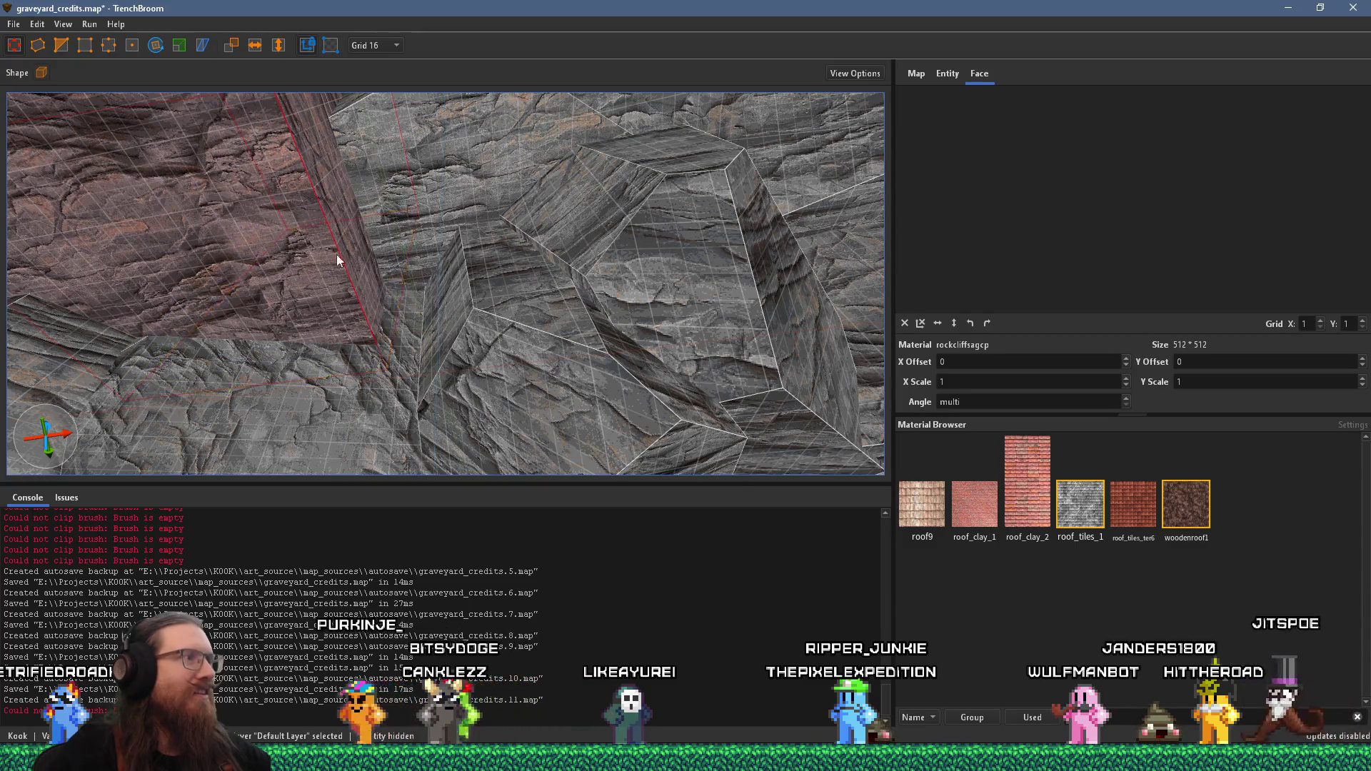
{"action": "mouse_move", "coordinate": [339, 260]}
{"action": "left_mouse_down"}
{"action": "mouse_move", "coordinate": [452, 412]}
{"action": "mouse_move", "coordinate": [374, 311]}
{"action": "mouse_move", "coordinate": [190, 188]}
{"action": "left_mouse_up"}
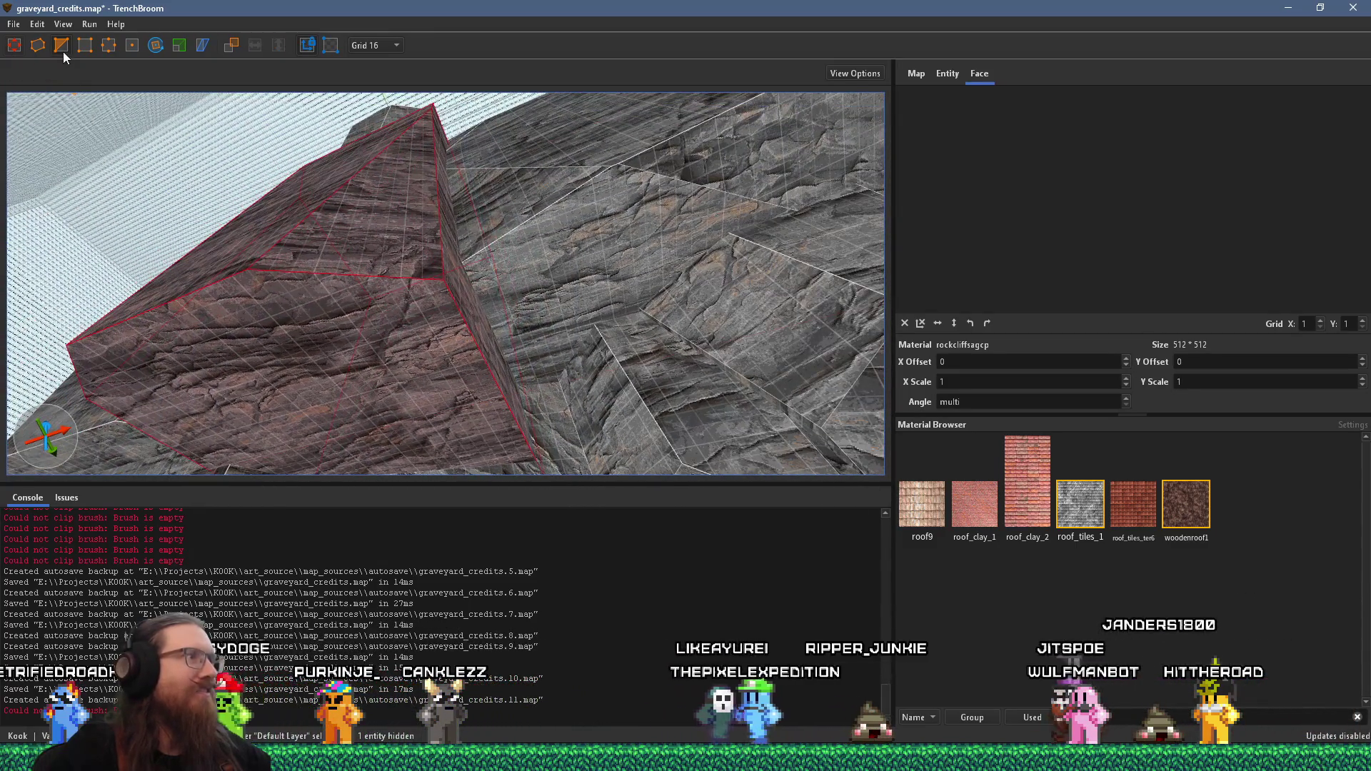
{"action": "left_click", "coordinate": [414, 381]}
{"action": "left_click", "coordinate": [392, 204]}
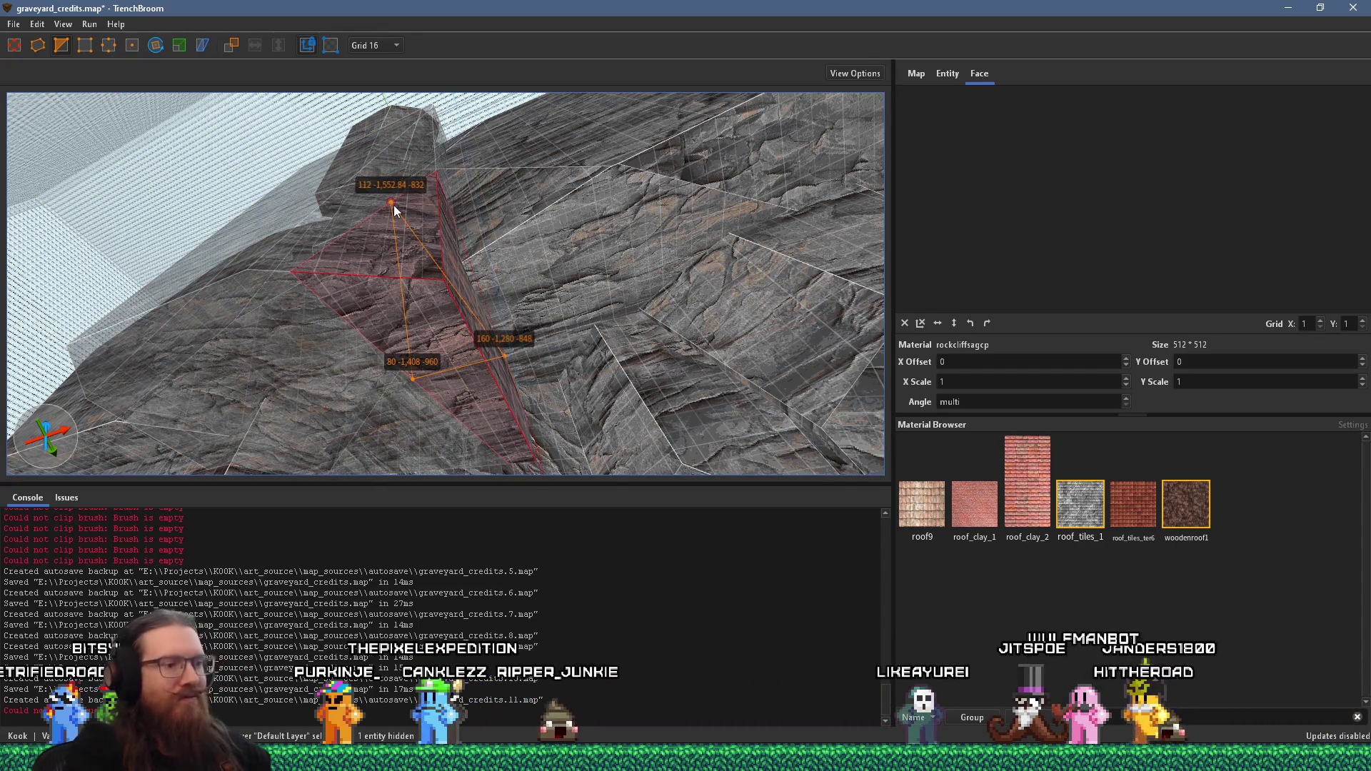
{"action": "key", "text": "Tab"}
{"action": "key", "text": "Tab"}
{"action": "key", "text": "Tab"}
{"action": "key", "text": "Return"}
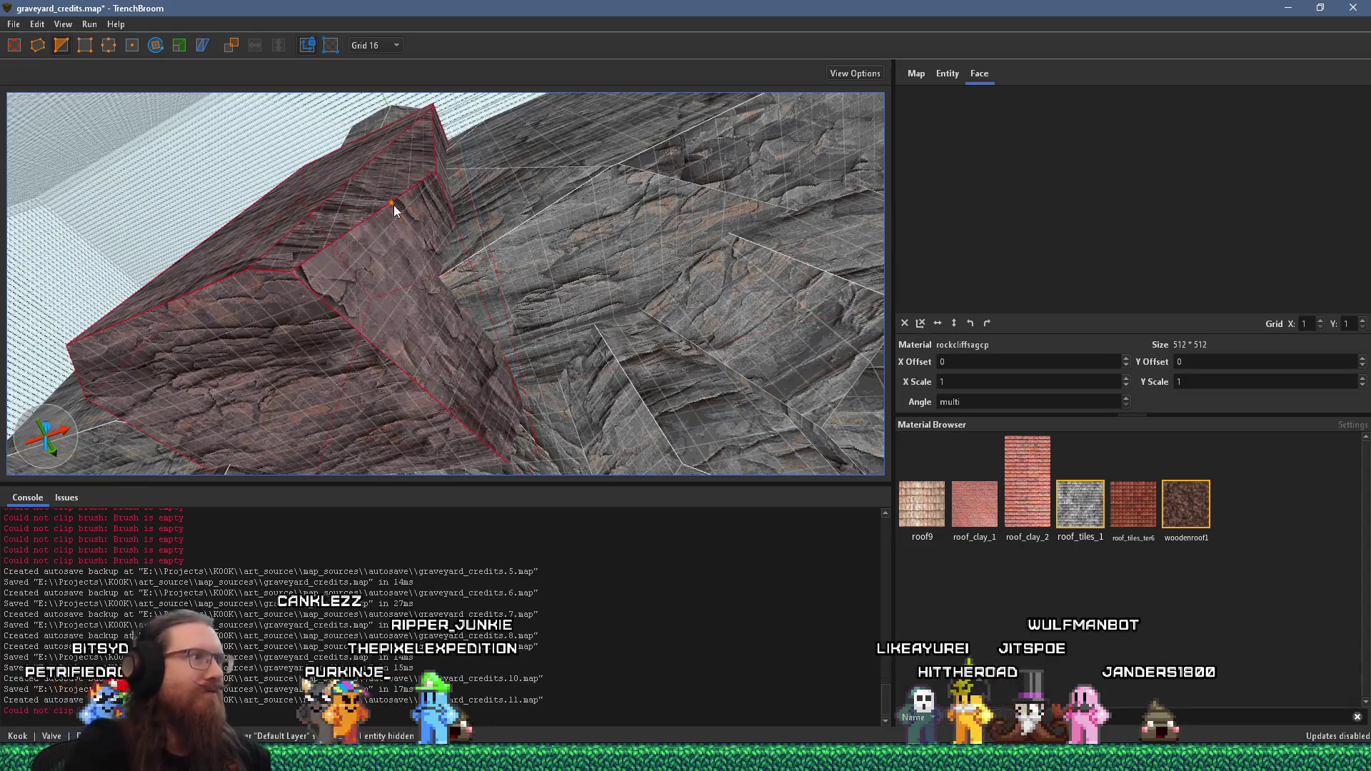
Step: Cut a second slanted plane from the block's lower edge up near its top
{"action": "mouse_move", "coordinate": [393, 204]}
{"action": "left_mouse_down"}
{"action": "mouse_move", "coordinate": [783, 334]}
{"action": "mouse_move", "coordinate": [585, 340]}
{"action": "mouse_move", "coordinate": [629, 280]}
{"action": "mouse_move", "coordinate": [698, 238]}
{"action": "mouse_move", "coordinate": [589, 276]}
{"action": "mouse_move", "coordinate": [444, 250]}
{"action": "left_mouse_up"}
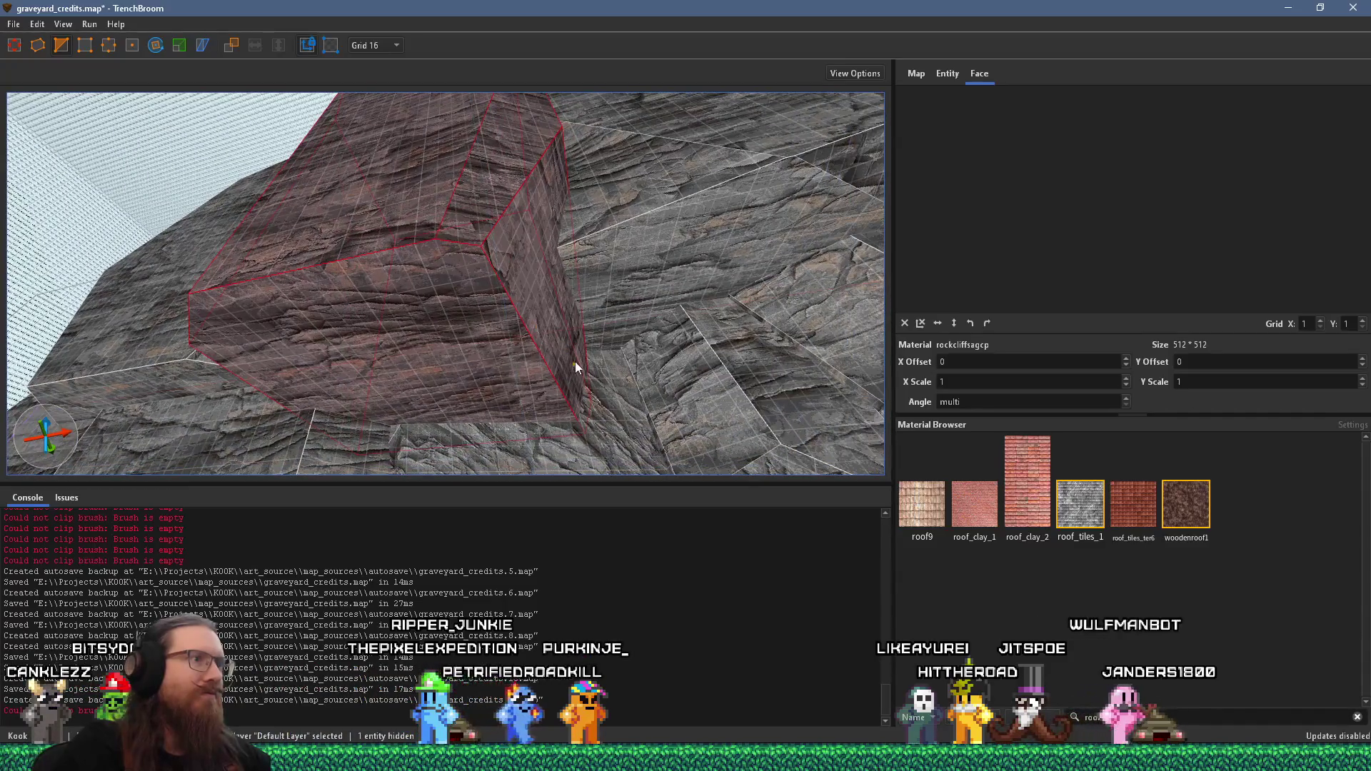
{"action": "left_click", "coordinate": [580, 420]}
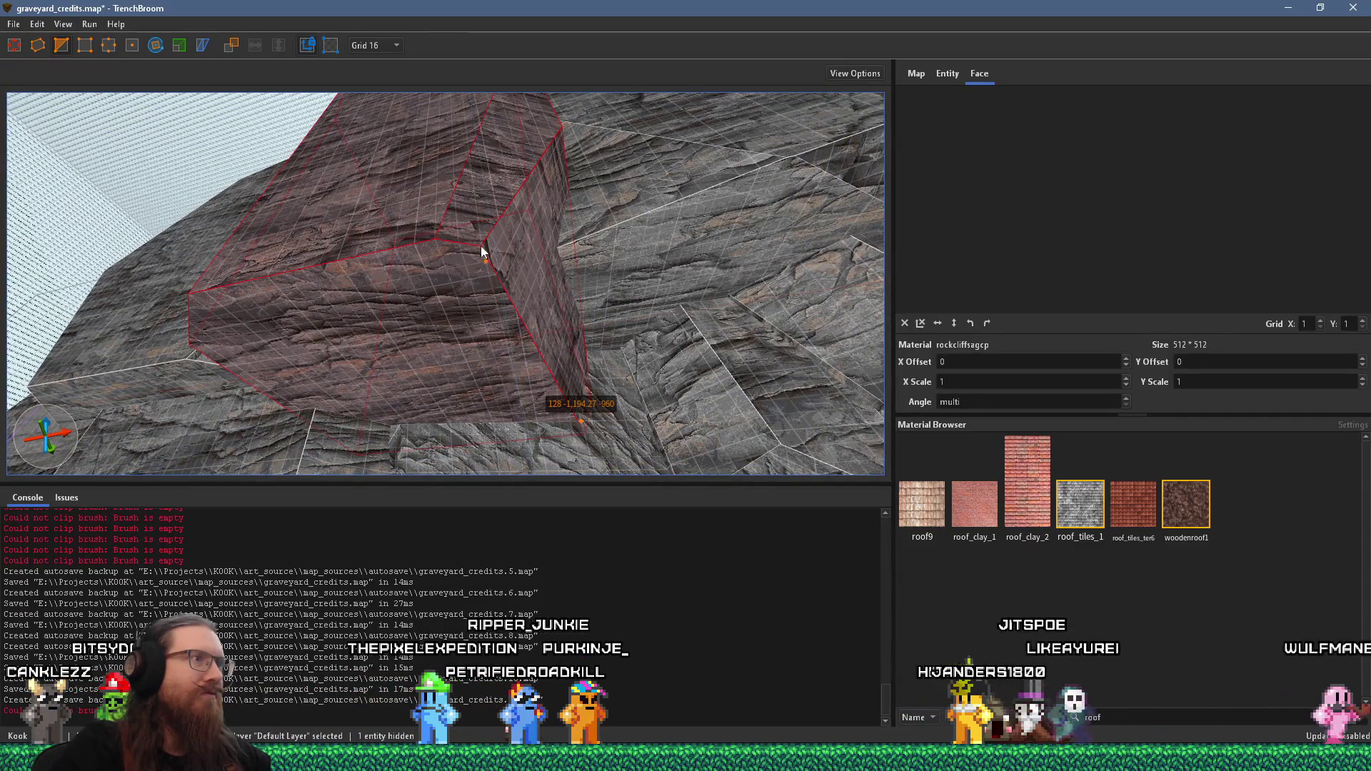
{"action": "mouse_move", "coordinate": [482, 192]}
{"action": "left_mouse_down"}
{"action": "mouse_move", "coordinate": [487, 225]}
{"action": "mouse_move", "coordinate": [533, 233]}
{"action": "mouse_move", "coordinate": [447, 193]}
{"action": "left_mouse_up"}
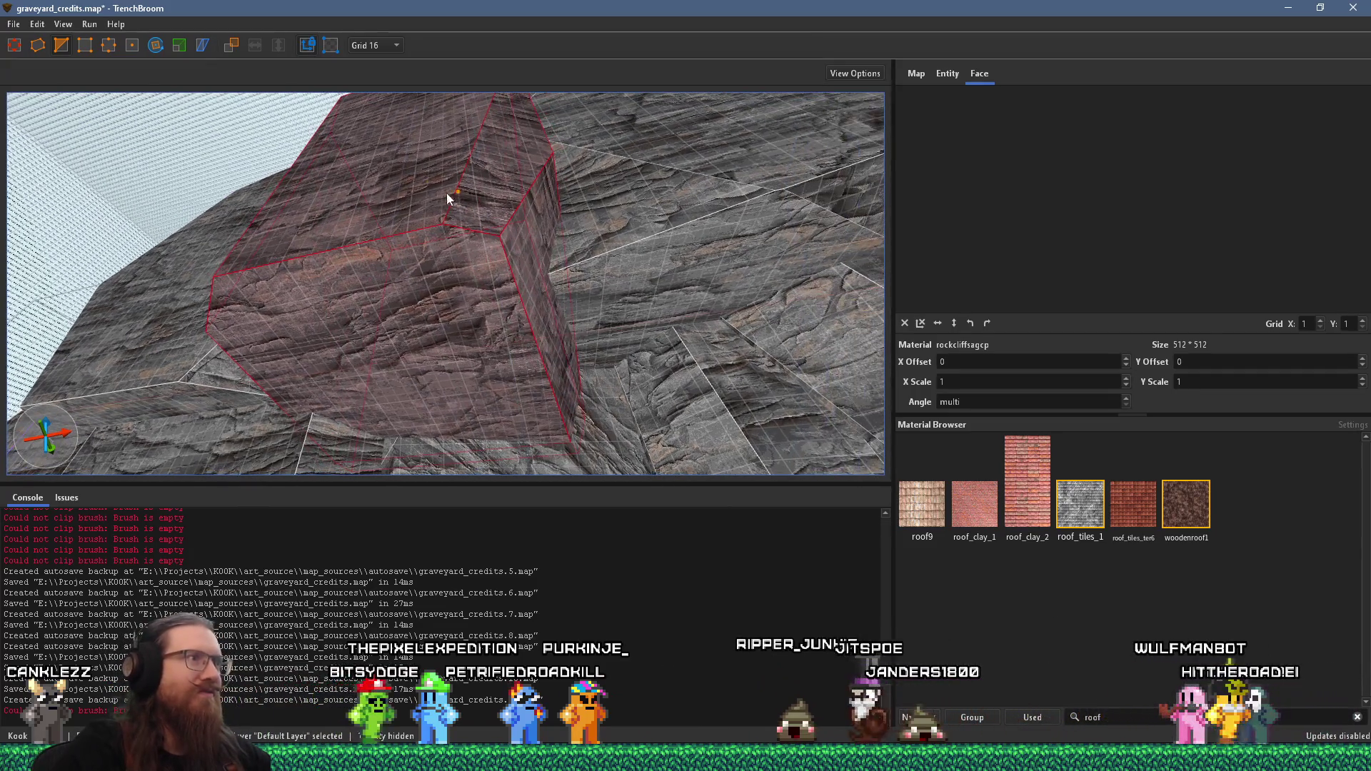
{"action": "left_click", "coordinate": [534, 219]}
{"action": "left_click", "coordinate": [456, 268]}
{"action": "key", "text": "Return"}
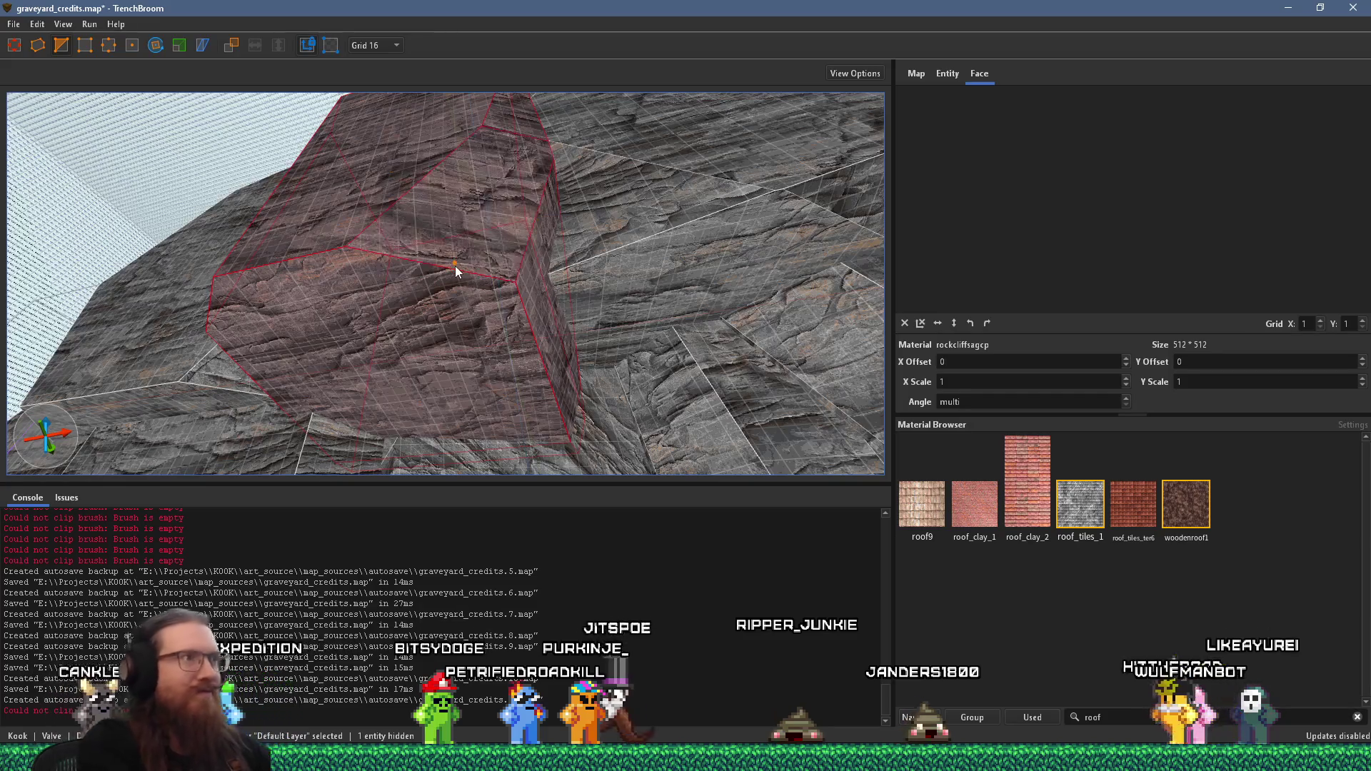
Step: Slice the boulder's corner off with a final clip, leaving a new angled facet
{"action": "left_click_drag", "start_coordinate": [371, 251], "coordinate": [589, 289]}
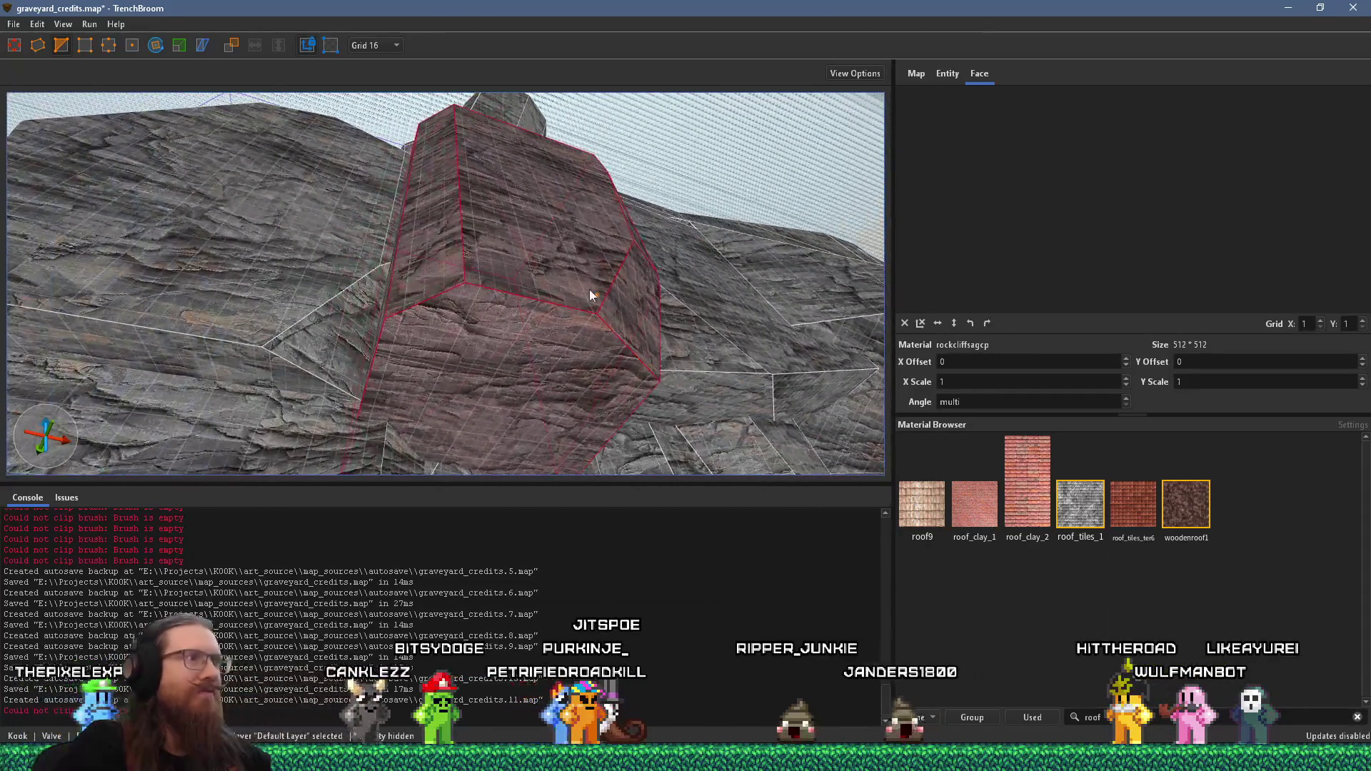
{"action": "left_click", "coordinate": [637, 307]}
{"action": "left_click", "coordinate": [519, 335]}
{"action": "key", "text": "Return"}
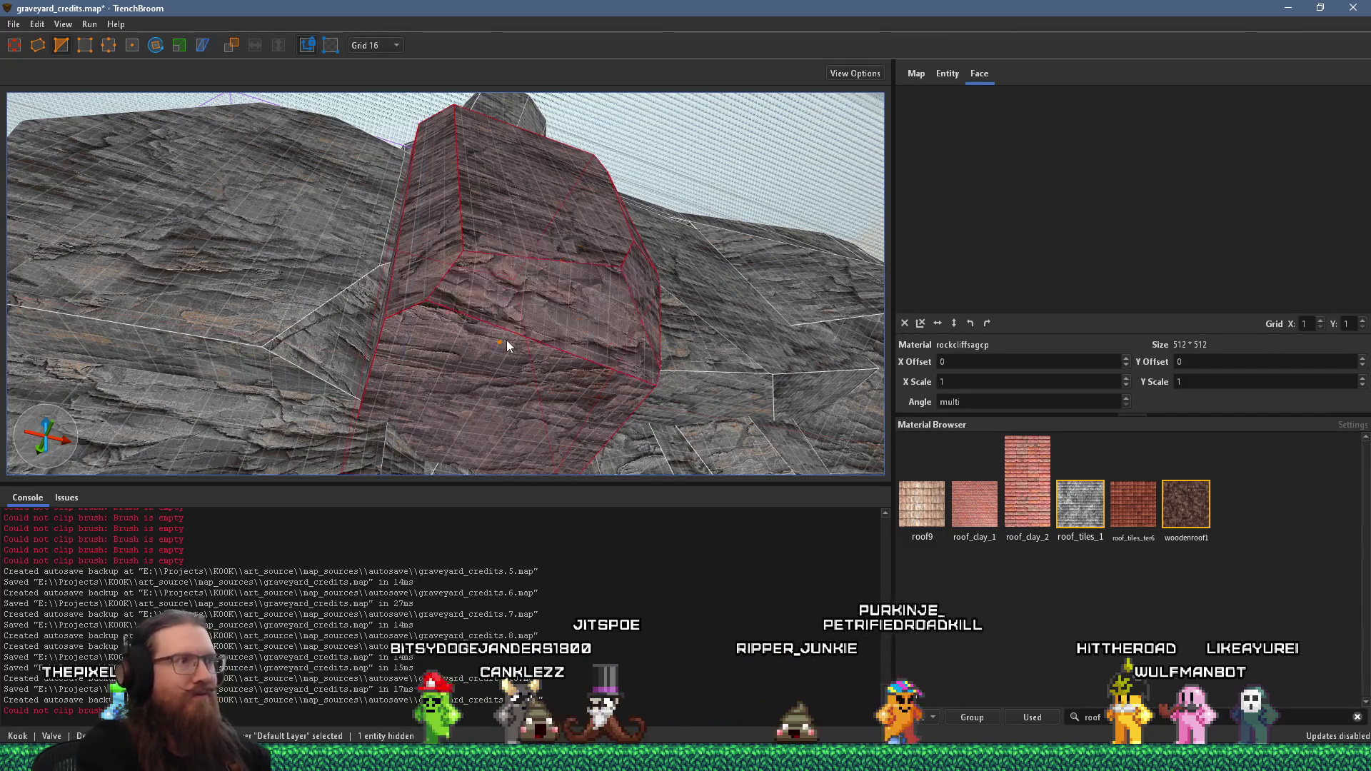
{"action": "mouse_move", "coordinate": [507, 340]}
{"action": "left_mouse_down"}
{"action": "mouse_move", "coordinate": [486, 112]}
{"action": "mouse_move", "coordinate": [517, 267]}
{"action": "mouse_move", "coordinate": [507, 141]}
{"action": "mouse_move", "coordinate": [500, 334]}
{"action": "mouse_move", "coordinate": [459, 291]}
{"action": "mouse_move", "coordinate": [468, 340]}
{"action": "mouse_move", "coordinate": [533, 398]}
{"action": "mouse_move", "coordinate": [547, 320]}
{"action": "mouse_move", "coordinate": [829, 346]}
{"action": "mouse_move", "coordinate": [504, 327]}
{"action": "left_mouse_up"}
Step: Clip an angled facet across the top edge of the first rock boulder brush
{"action": "scroll", "coordinate": [506, 333], "scroll_direction": "up", "scroll_amount": 2}
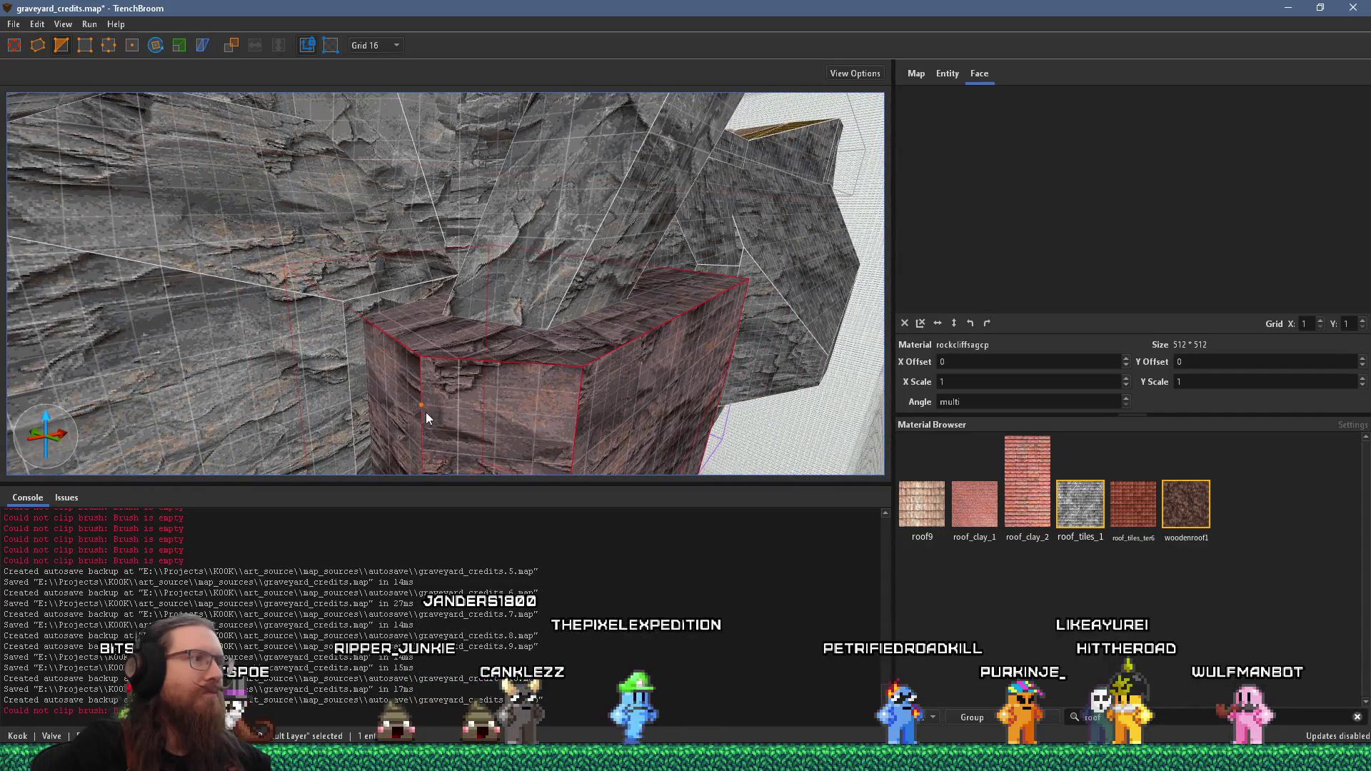
{"action": "mouse_move", "coordinate": [563, 367]}
{"action": "left_mouse_down"}
{"action": "mouse_move", "coordinate": [390, 265]}
{"action": "mouse_move", "coordinate": [322, 371]}
{"action": "mouse_move", "coordinate": [344, 327]}
{"action": "left_mouse_up"}
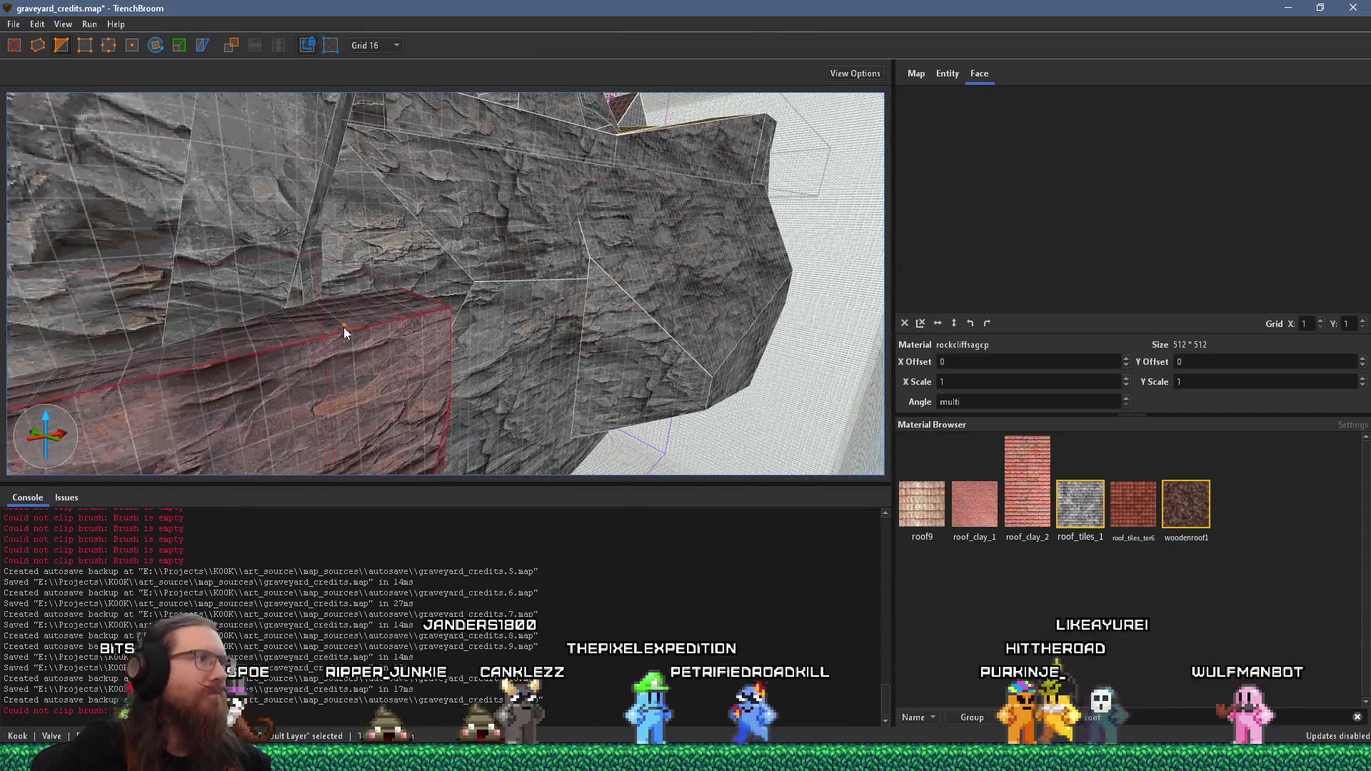
{"action": "left_click", "coordinate": [352, 333]}
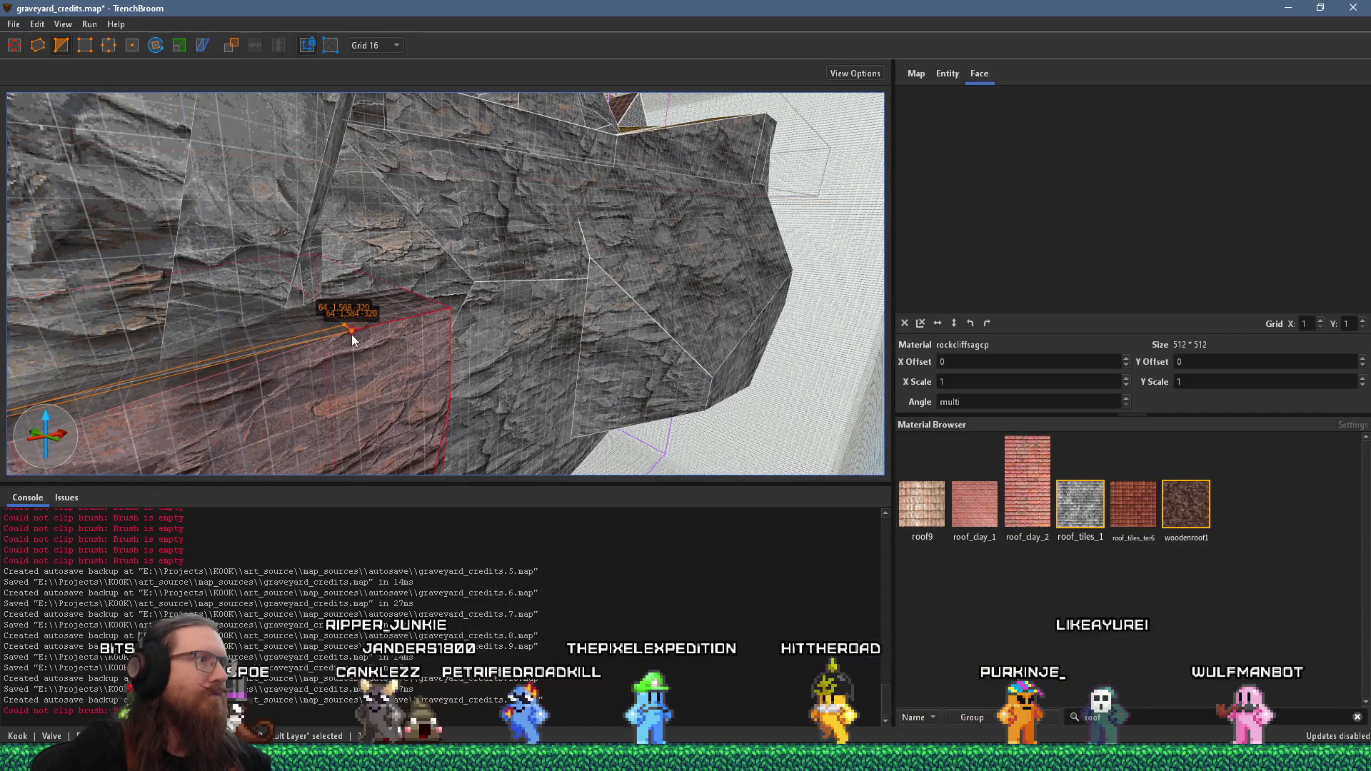
{"action": "mouse_move", "coordinate": [352, 342]}
{"action": "left_mouse_down"}
{"action": "mouse_move", "coordinate": [361, 354]}
{"action": "mouse_move", "coordinate": [160, 251]}
{"action": "mouse_move", "coordinate": [221, 278]}
{"action": "mouse_move", "coordinate": [560, 278]}
{"action": "left_mouse_up"}
{"action": "mouse_move", "coordinate": [437, 301]}
{"action": "left_mouse_down"}
{"action": "mouse_move", "coordinate": [452, 269]}
{"action": "mouse_move", "coordinate": [612, 290]}
{"action": "mouse_move", "coordinate": [440, 385]}
{"action": "mouse_move", "coordinate": [441, 322]}
{"action": "left_mouse_up"}
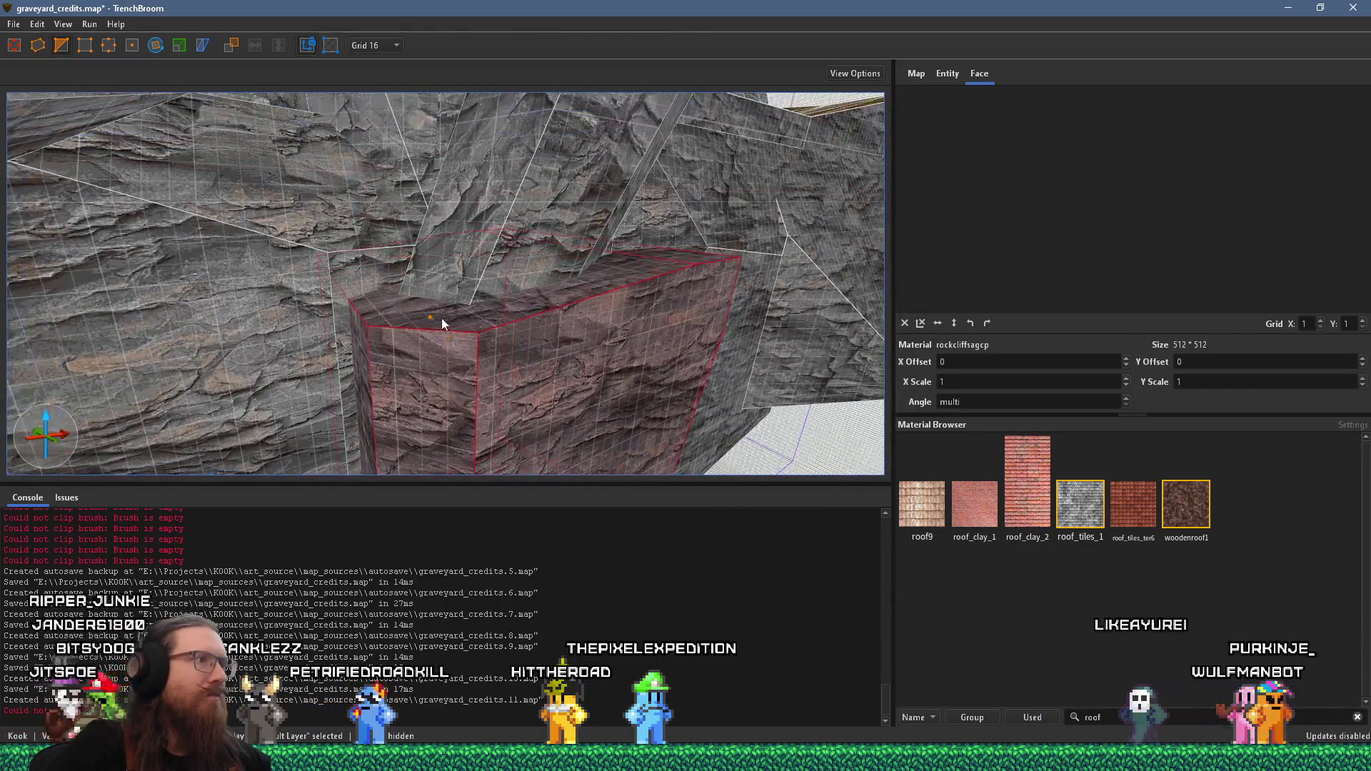
{"action": "left_click", "coordinate": [432, 316]}
{"action": "left_click", "coordinate": [562, 296]}
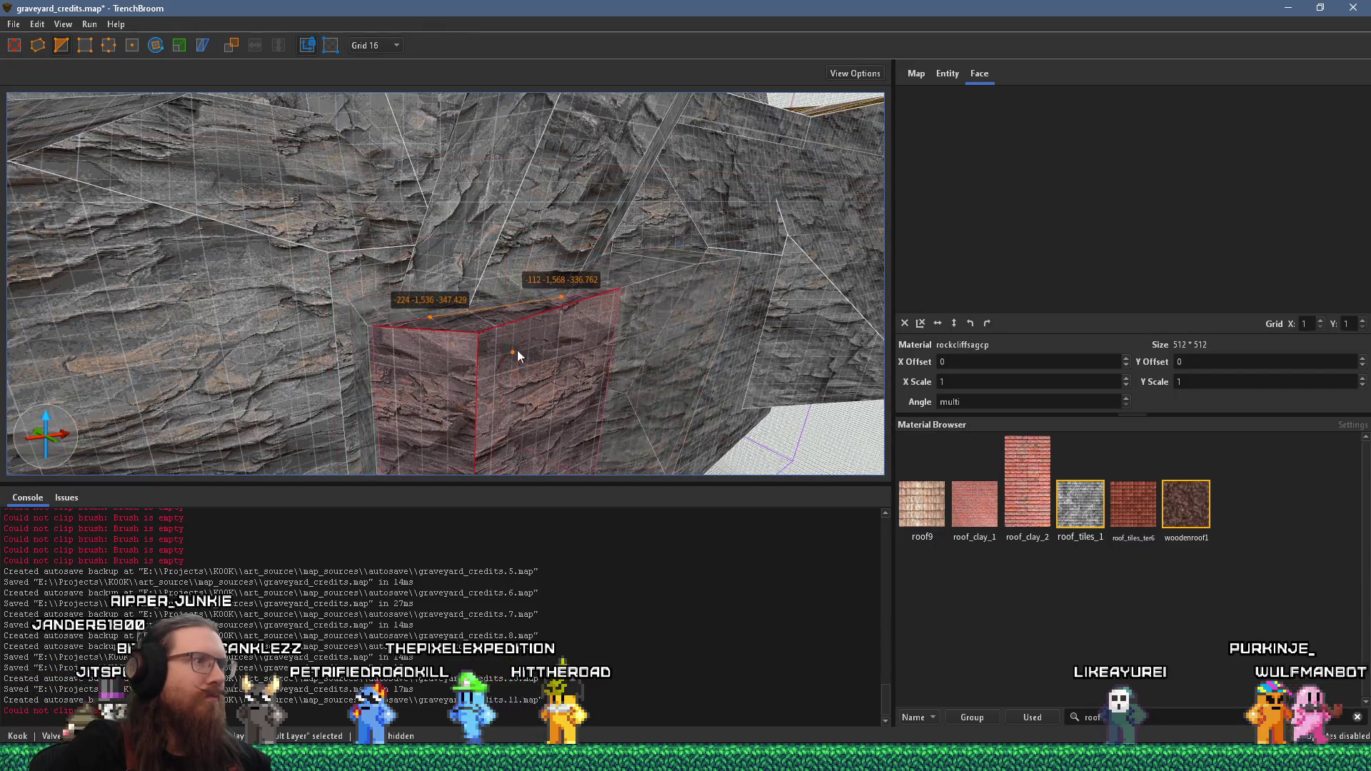
{"action": "left_click", "coordinate": [477, 404]}
{"action": "key", "text": "Return"}
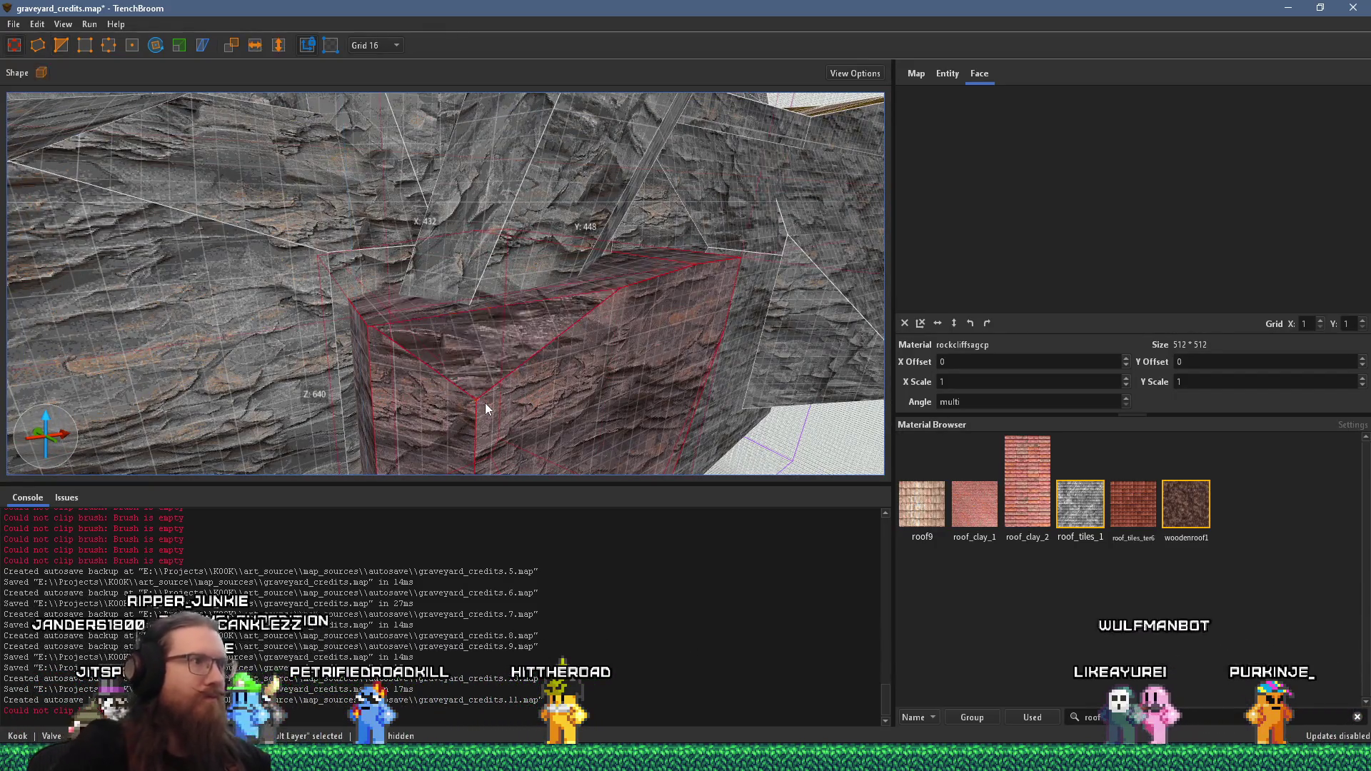
{"action": "key", "text": "Escape"}
Step: Clip a second rock boulder with a two-point cut across its top
{"action": "mouse_move", "coordinate": [485, 403]}
{"action": "left_mouse_down"}
{"action": "mouse_move", "coordinate": [536, 369]}
{"action": "mouse_move", "coordinate": [484, 379]}
{"action": "mouse_move", "coordinate": [495, 347]}
{"action": "mouse_move", "coordinate": [438, 305]}
{"action": "mouse_move", "coordinate": [282, 386]}
{"action": "mouse_move", "coordinate": [208, 306]}
{"action": "mouse_move", "coordinate": [247, 317]}
{"action": "mouse_move", "coordinate": [311, 295]}
{"action": "mouse_move", "coordinate": [412, 359]}
{"action": "mouse_move", "coordinate": [257, 214]}
{"action": "left_mouse_up"}
{"action": "left_click", "coordinate": [311, 295]}
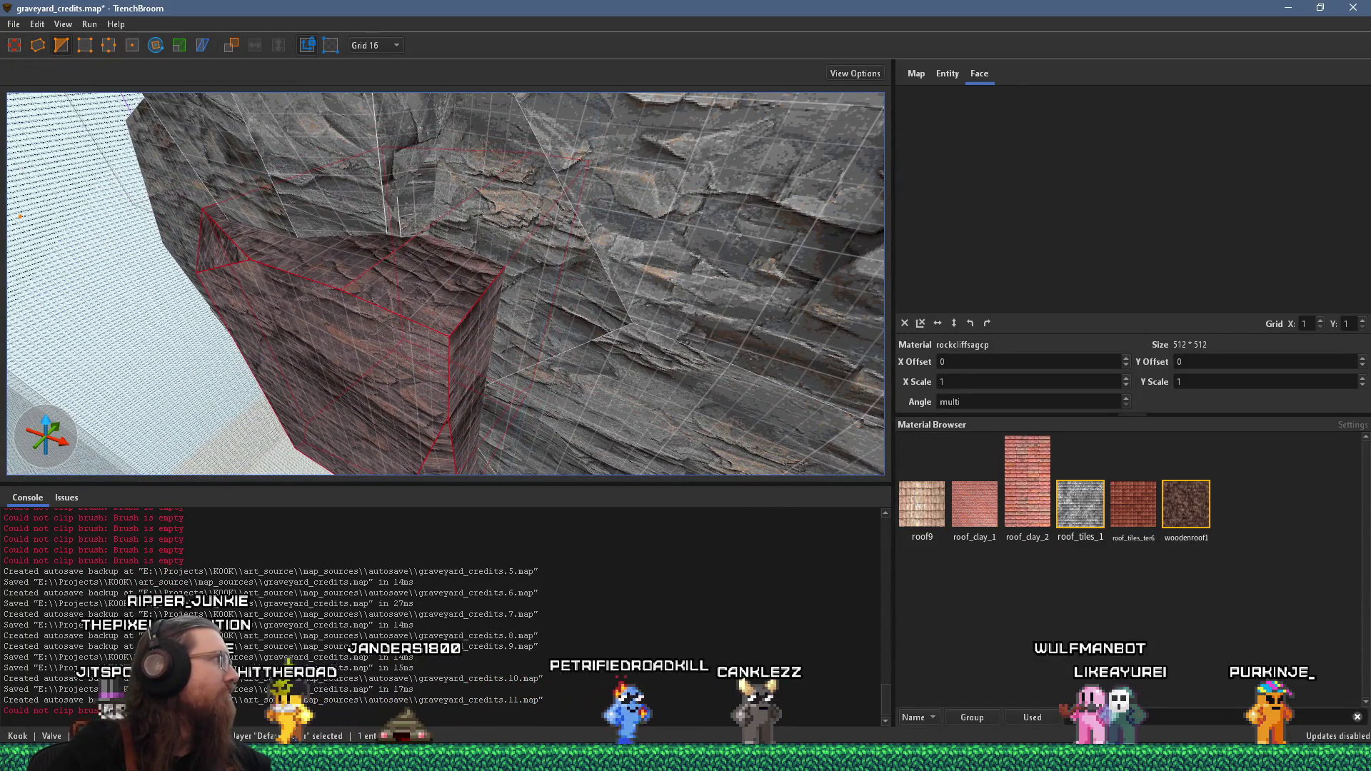
{"action": "left_click_drag", "start_coordinate": [464, 340], "coordinate": [465, 340]}
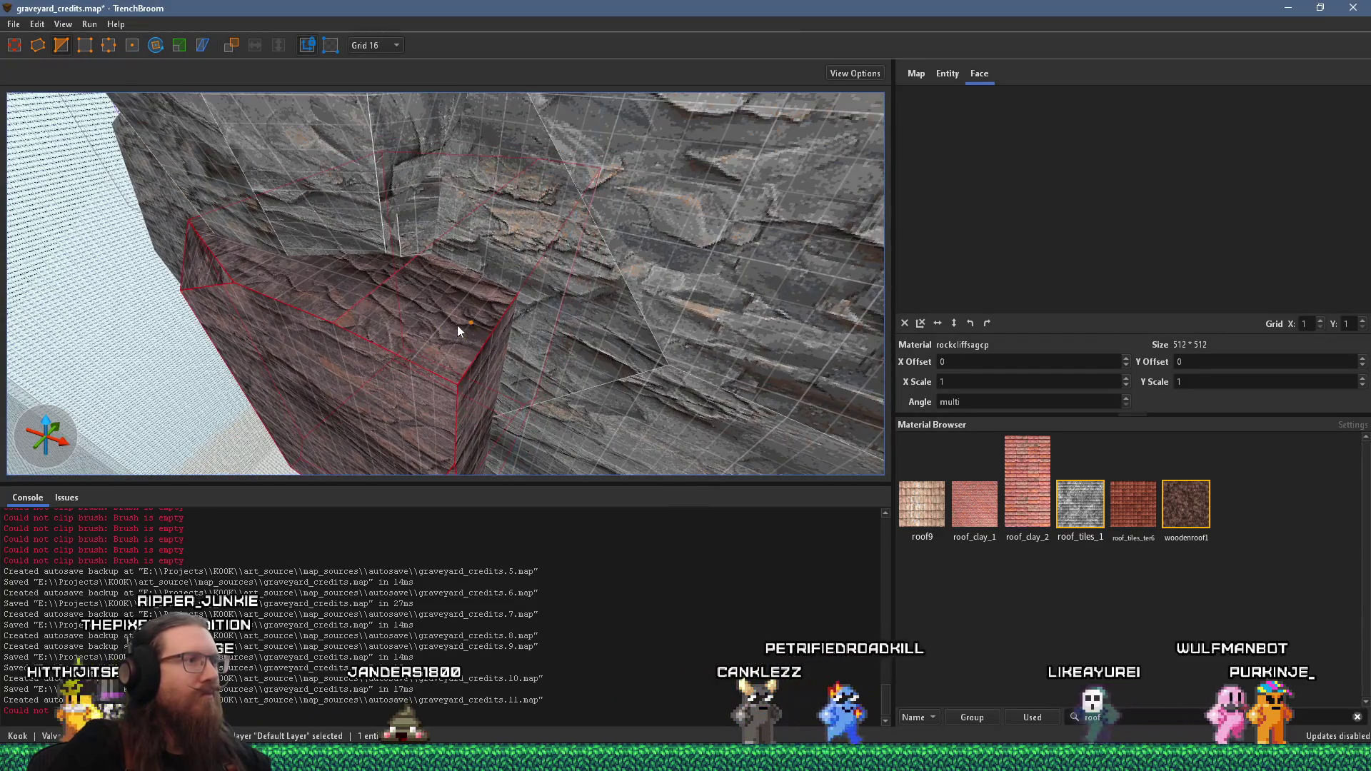
{"action": "left_click", "coordinate": [493, 331]}
{"action": "left_click", "coordinate": [389, 351]}
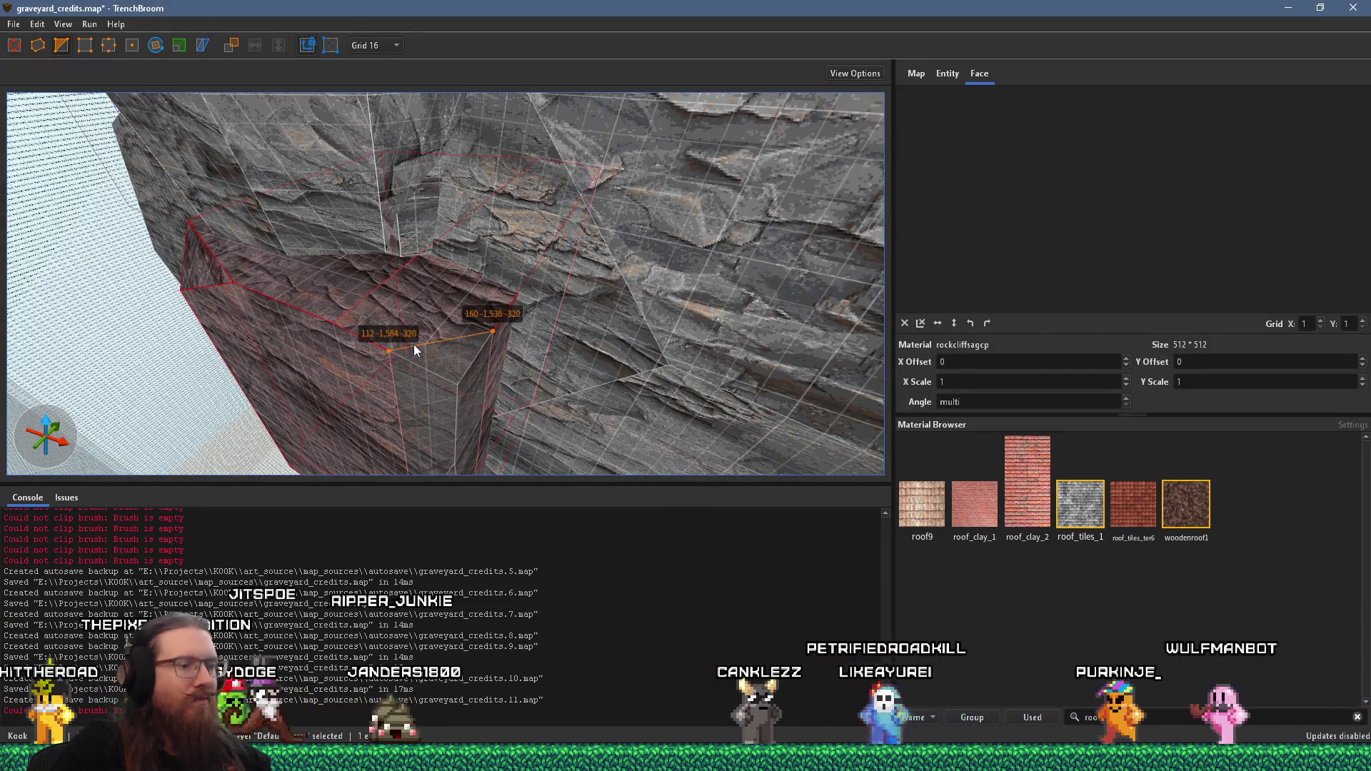
{"action": "key", "text": "Return"}
{"action": "mouse_move", "coordinate": [519, 340]}
{"action": "left_mouse_down"}
{"action": "mouse_move", "coordinate": [527, 126]}
{"action": "mouse_move", "coordinate": [447, 281]}
{"action": "mouse_move", "coordinate": [400, 300]}
{"action": "mouse_move", "coordinate": [340, 281]}
{"action": "mouse_move", "coordinate": [404, 290]}
{"action": "mouse_move", "coordinate": [440, 332]}
{"action": "mouse_move", "coordinate": [449, 390]}
{"action": "mouse_move", "coordinate": [361, 342]}
{"action": "mouse_move", "coordinate": [581, 434]}
{"action": "mouse_move", "coordinate": [438, 392]}
{"action": "mouse_move", "coordinate": [205, 387]}
{"action": "mouse_move", "coordinate": [178, 362]}
{"action": "mouse_move", "coordinate": [238, 359]}
{"action": "mouse_move", "coordinate": [51, 349]}
{"action": "mouse_move", "coordinate": [85, 357]}
{"action": "mouse_move", "coordinate": [87, 513]}
{"action": "mouse_move", "coordinate": [340, 387]}
{"action": "mouse_move", "coordinate": [315, 331]}
{"action": "mouse_move", "coordinate": [420, 476]}
{"action": "mouse_move", "coordinate": [627, 404]}
{"action": "mouse_move", "coordinate": [362, 411]}
{"action": "mouse_move", "coordinate": [554, 334]}
{"action": "mouse_move", "coordinate": [445, 315]}
{"action": "mouse_move", "coordinate": [485, 135]}
{"action": "mouse_move", "coordinate": [333, 340]}
{"action": "mouse_move", "coordinate": [683, 344]}
{"action": "mouse_move", "coordinate": [384, 359]}
{"action": "mouse_move", "coordinate": [714, 434]}
{"action": "mouse_move", "coordinate": [600, 290]}
{"action": "mouse_move", "coordinate": [300, 345]}
{"action": "mouse_move", "coordinate": [362, 293]}
{"action": "mouse_move", "coordinate": [445, 45]}
{"action": "mouse_move", "coordinate": [444, 404]}
{"action": "mouse_move", "coordinate": [469, 396]}
{"action": "left_mouse_up"}
{"action": "key", "text": "Escape"}
{"action": "left_click", "coordinate": [470, 396]}
Step: Inspect the rock texture alignment on several left, right and narrow cliff faces
{"action": "mouse_move", "coordinate": [460, 349]}
{"action": "left_mouse_down"}
{"action": "mouse_move", "coordinate": [437, 312]}
{"action": "mouse_move", "coordinate": [507, 431]}
{"action": "mouse_move", "coordinate": [397, 297]}
{"action": "mouse_move", "coordinate": [192, 231]}
{"action": "mouse_move", "coordinate": [514, 266]}
{"action": "mouse_move", "coordinate": [486, 357]}
{"action": "left_mouse_up"}
{"action": "scroll", "coordinate": [435, 313], "scroll_direction": "up", "scroll_amount": 3}
{"action": "left_click", "coordinate": [486, 357]}
{"action": "mouse_move", "coordinate": [755, 469]}
{"action": "left_mouse_down"}
{"action": "mouse_move", "coordinate": [684, 402]}
{"action": "mouse_move", "coordinate": [651, 286]}
{"action": "mouse_move", "coordinate": [546, 255]}
{"action": "mouse_move", "coordinate": [391, 292]}
{"action": "mouse_move", "coordinate": [426, 327]}
{"action": "left_mouse_up"}
{"action": "left_click", "coordinate": [421, 319]}
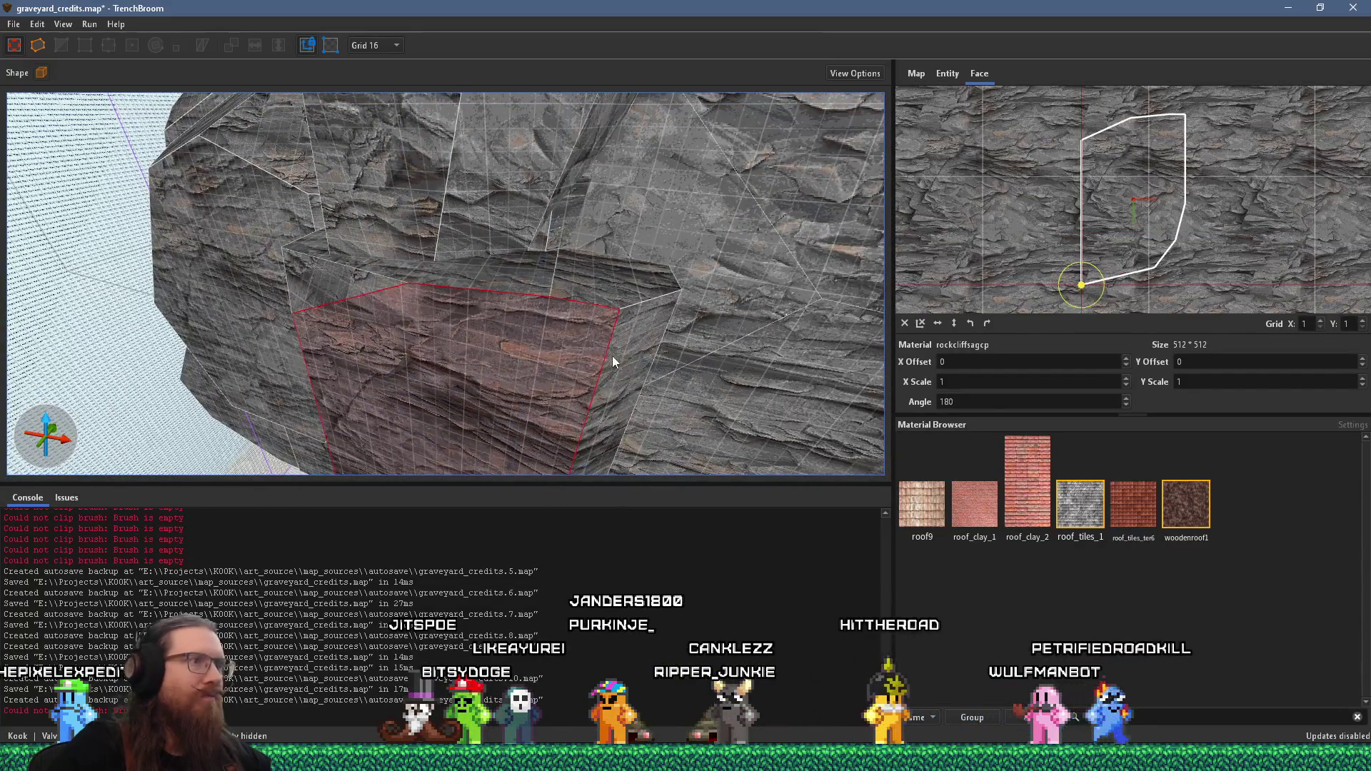
{"action": "mouse_move", "coordinate": [612, 361]}
{"action": "left_mouse_down"}
{"action": "mouse_move", "coordinate": [195, 287]}
{"action": "mouse_move", "coordinate": [725, 358]}
{"action": "left_mouse_up"}
{"action": "left_click", "coordinate": [196, 287]}
{"action": "left_click", "coordinate": [642, 360]}
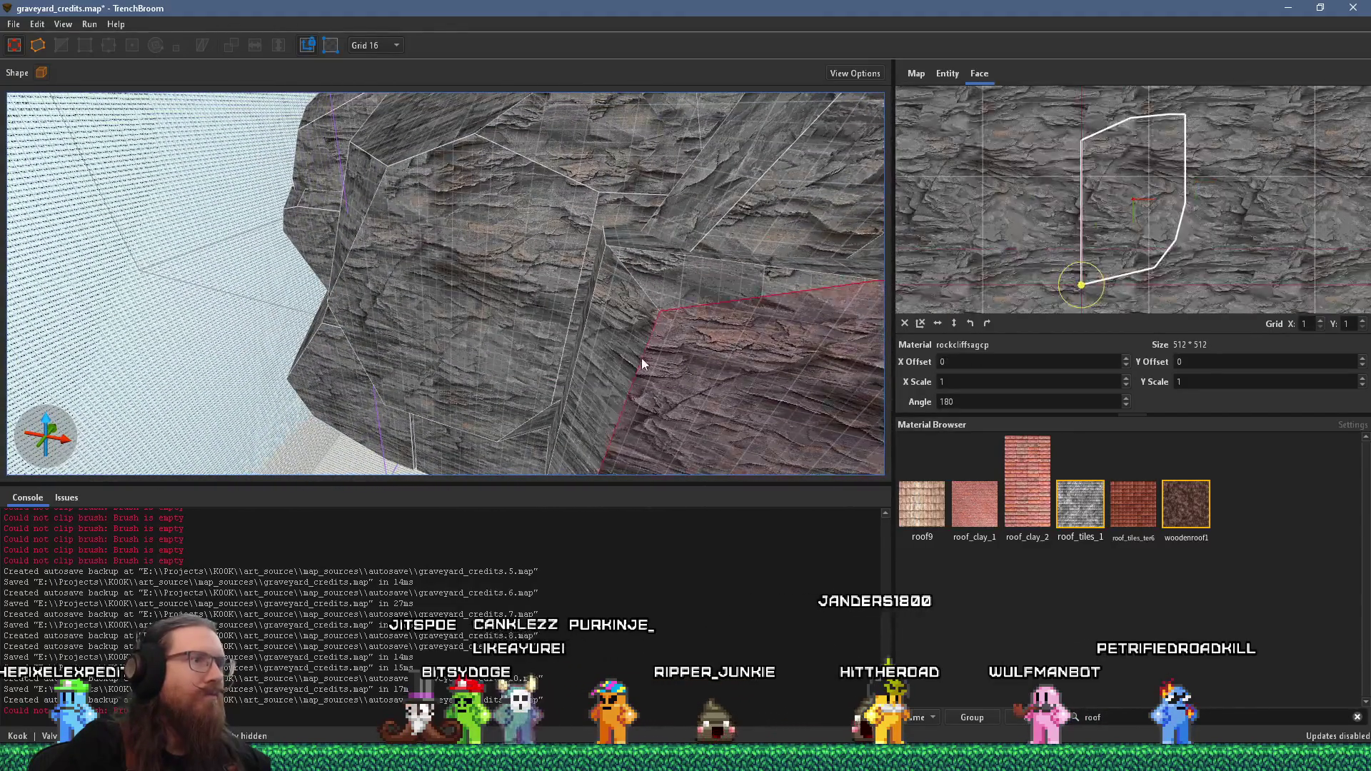
{"action": "left_click", "coordinate": [615, 348]}
{"action": "mouse_move", "coordinate": [615, 348]}
{"action": "left_mouse_down"}
{"action": "mouse_move", "coordinate": [465, 269]}
{"action": "mouse_move", "coordinate": [396, 263]}
{"action": "mouse_move", "coordinate": [232, 327]}
{"action": "left_mouse_up"}
Step: Reset the large rock face's texture to zero offset and rotation
{"action": "left_click", "coordinate": [468, 258]}
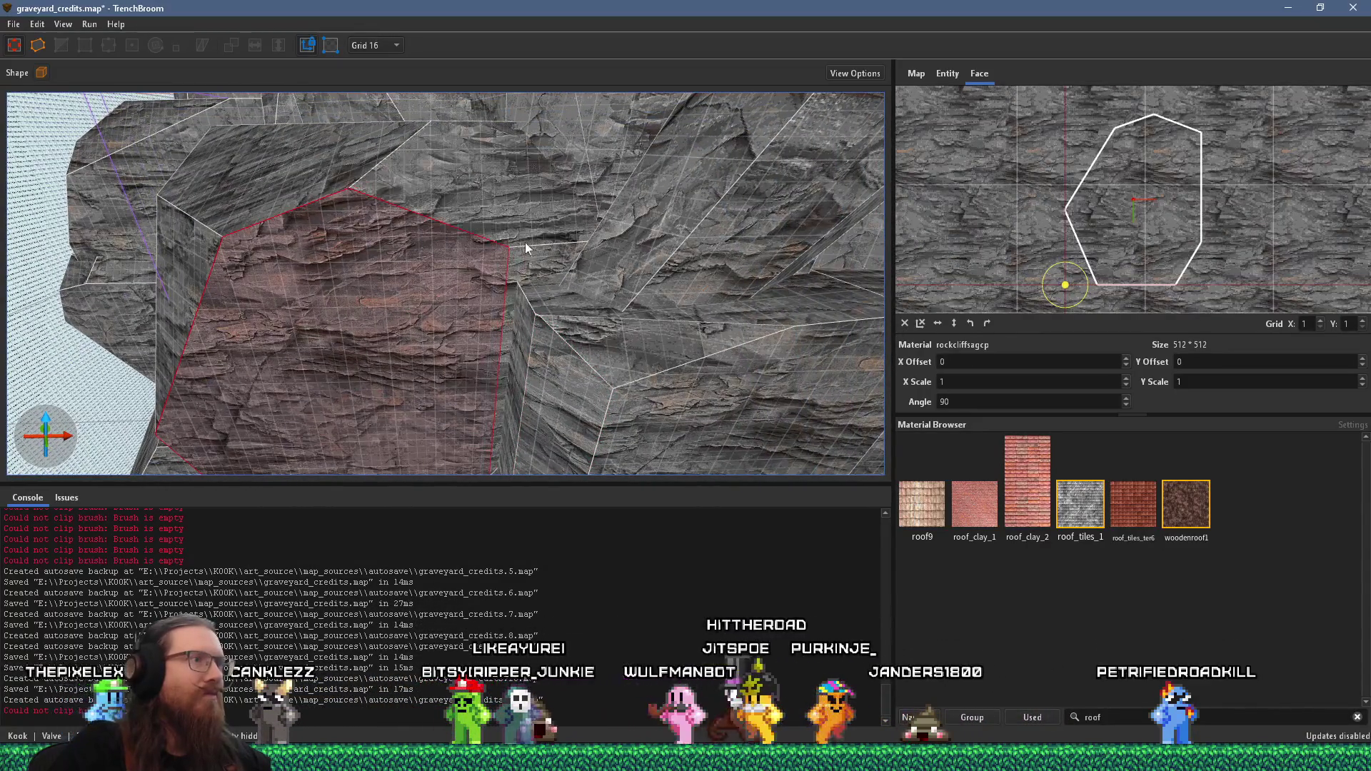
{"action": "left_click_drag", "start_coordinate": [525, 242], "coordinate": [328, 205]}
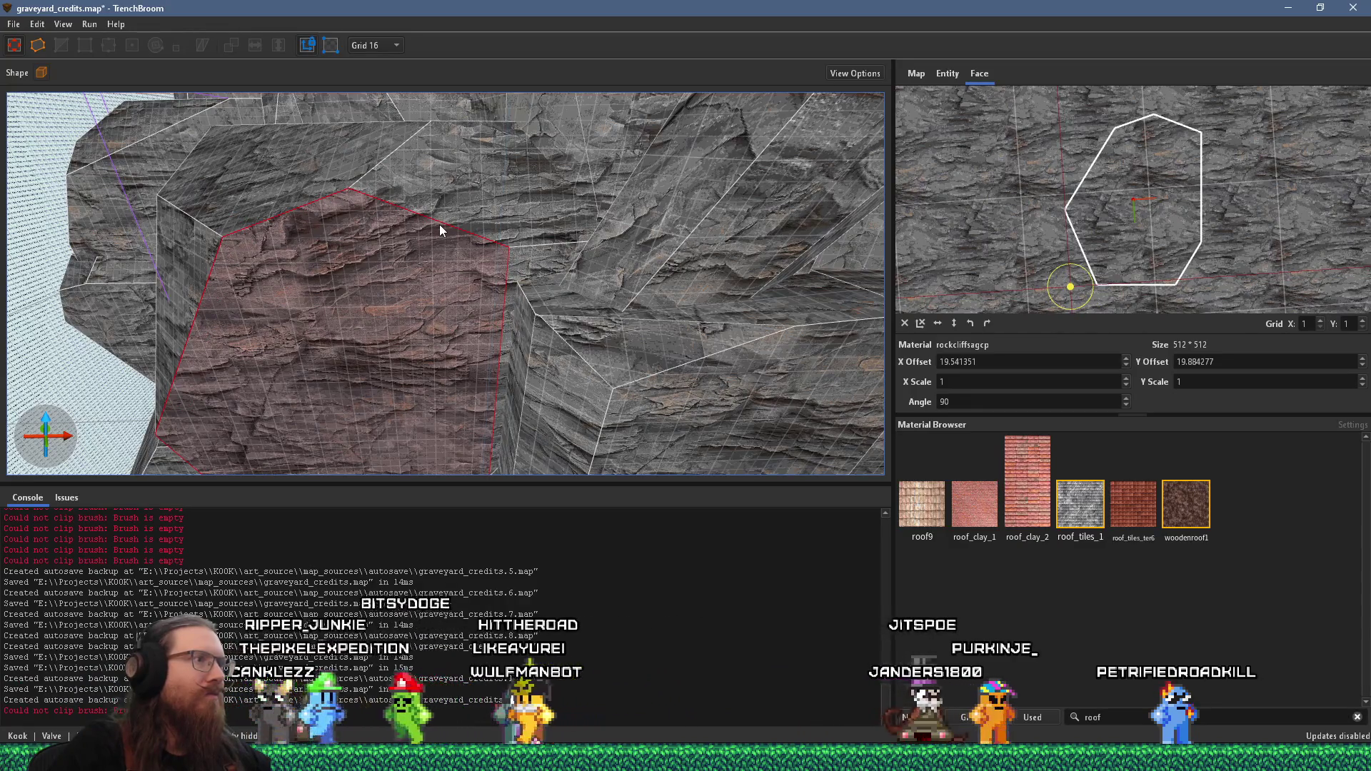
{"action": "mouse_move", "coordinate": [439, 224]}
{"action": "left_mouse_down"}
{"action": "mouse_move", "coordinate": [450, 244]}
{"action": "mouse_move", "coordinate": [593, 242]}
{"action": "left_mouse_up"}
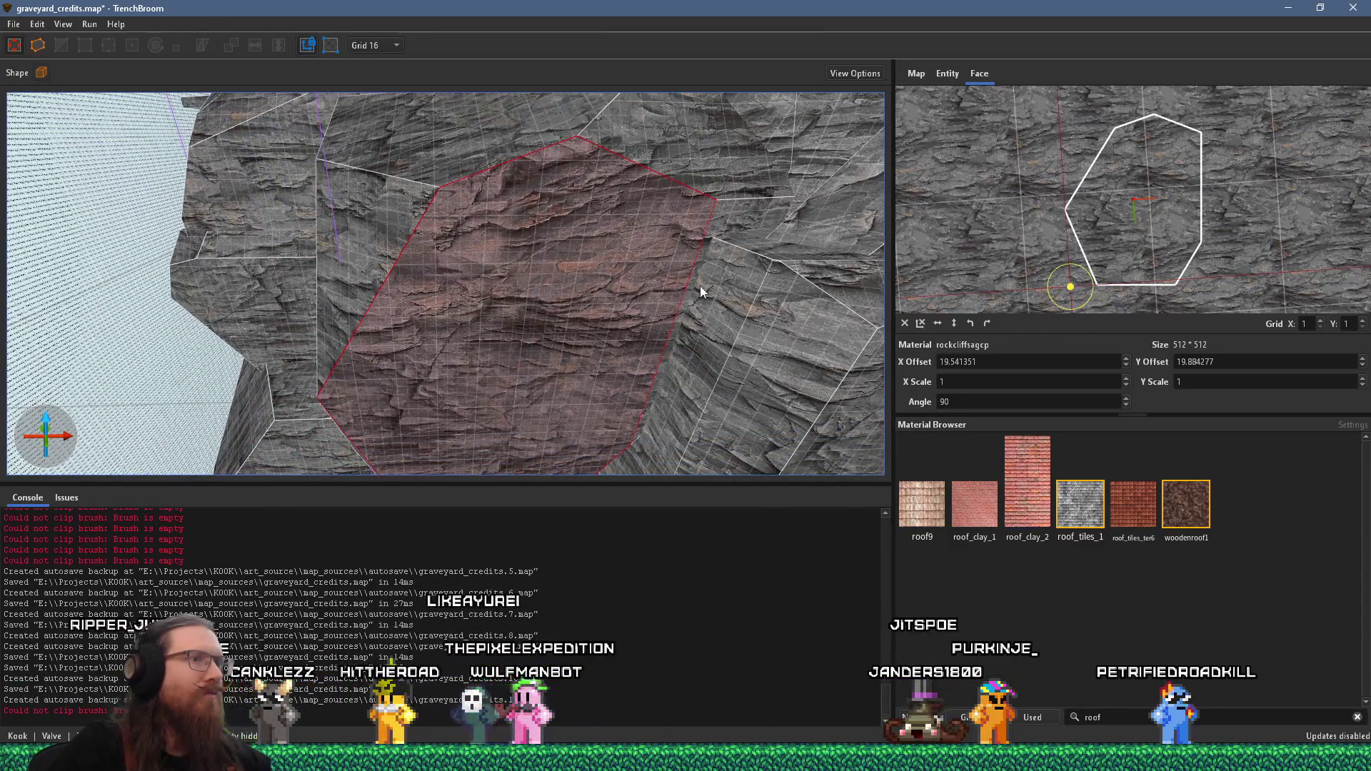
{"action": "left_click", "coordinate": [902, 322]}
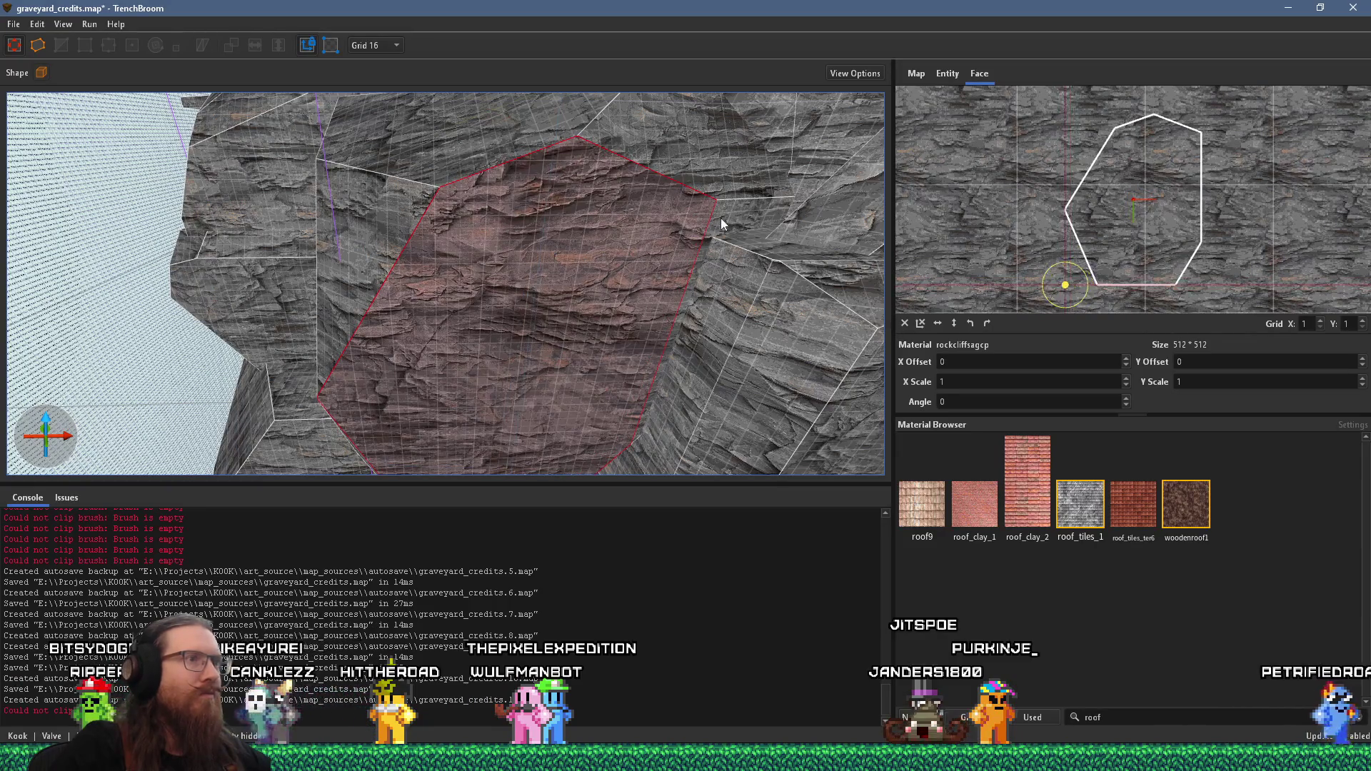
{"action": "mouse_move", "coordinate": [353, 242]}
{"action": "left_mouse_down"}
{"action": "mouse_move", "coordinate": [650, 133]}
{"action": "mouse_move", "coordinate": [584, 336]}
{"action": "left_mouse_up"}
{"action": "mouse_move", "coordinate": [530, 260]}
{"action": "left_mouse_down"}
{"action": "mouse_move", "coordinate": [398, 130]}
{"action": "mouse_move", "coordinate": [480, 213]}
{"action": "mouse_move", "coordinate": [563, 333]}
{"action": "mouse_move", "coordinate": [506, 357]}
{"action": "mouse_move", "coordinate": [632, 254]}
{"action": "left_mouse_up"}
Step: Check texture alignment on the front, neighbouring and upper-right rock faces
{"action": "left_click", "coordinate": [597, 341]}
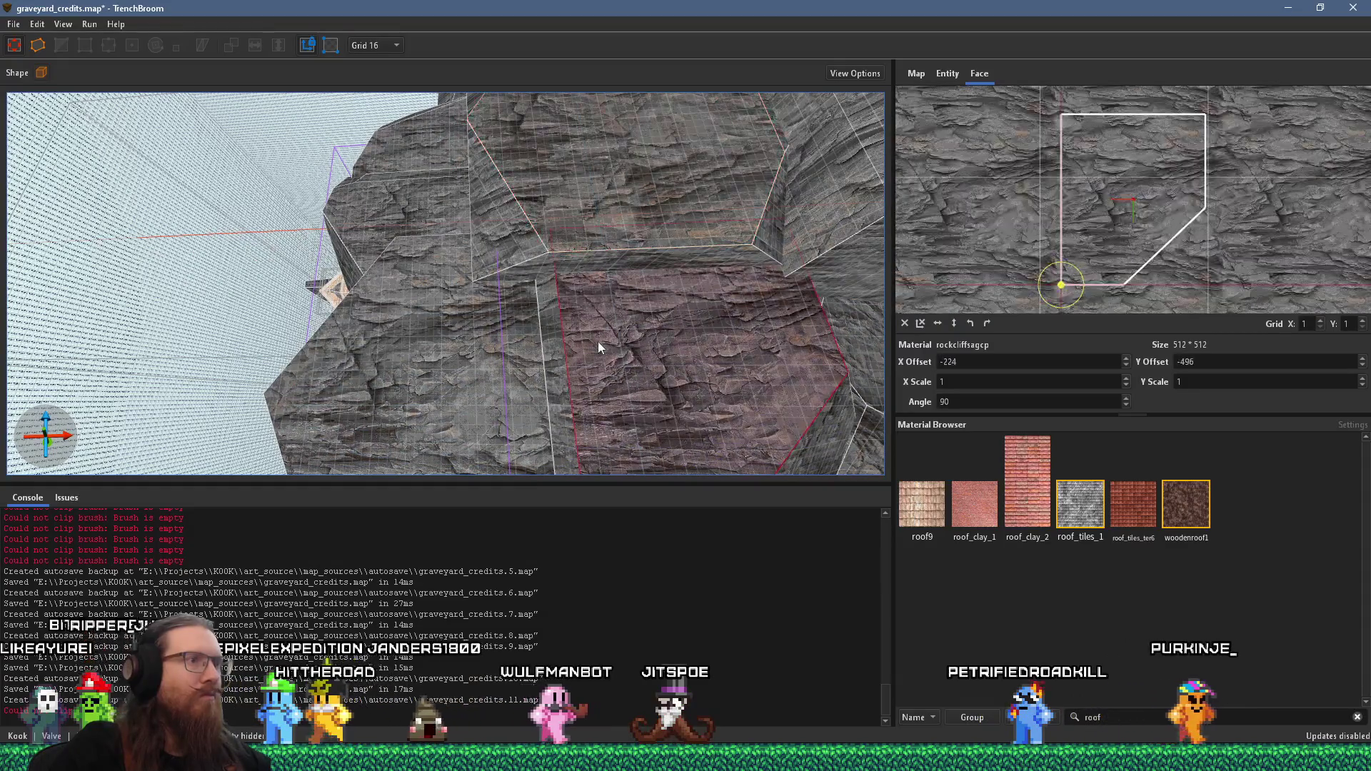
{"action": "mouse_move", "coordinate": [597, 341]}
{"action": "left_mouse_down"}
{"action": "mouse_move", "coordinate": [705, 278]}
{"action": "mouse_move", "coordinate": [639, 346]}
{"action": "mouse_move", "coordinate": [378, 109]}
{"action": "mouse_move", "coordinate": [589, 285]}
{"action": "left_mouse_up"}
{"action": "mouse_move", "coordinate": [645, 327]}
{"action": "left_mouse_down"}
{"action": "mouse_move", "coordinate": [647, 294]}
{"action": "mouse_move", "coordinate": [345, 229]}
{"action": "left_mouse_up"}
{"action": "left_click", "coordinate": [593, 306], "text": "shift"}
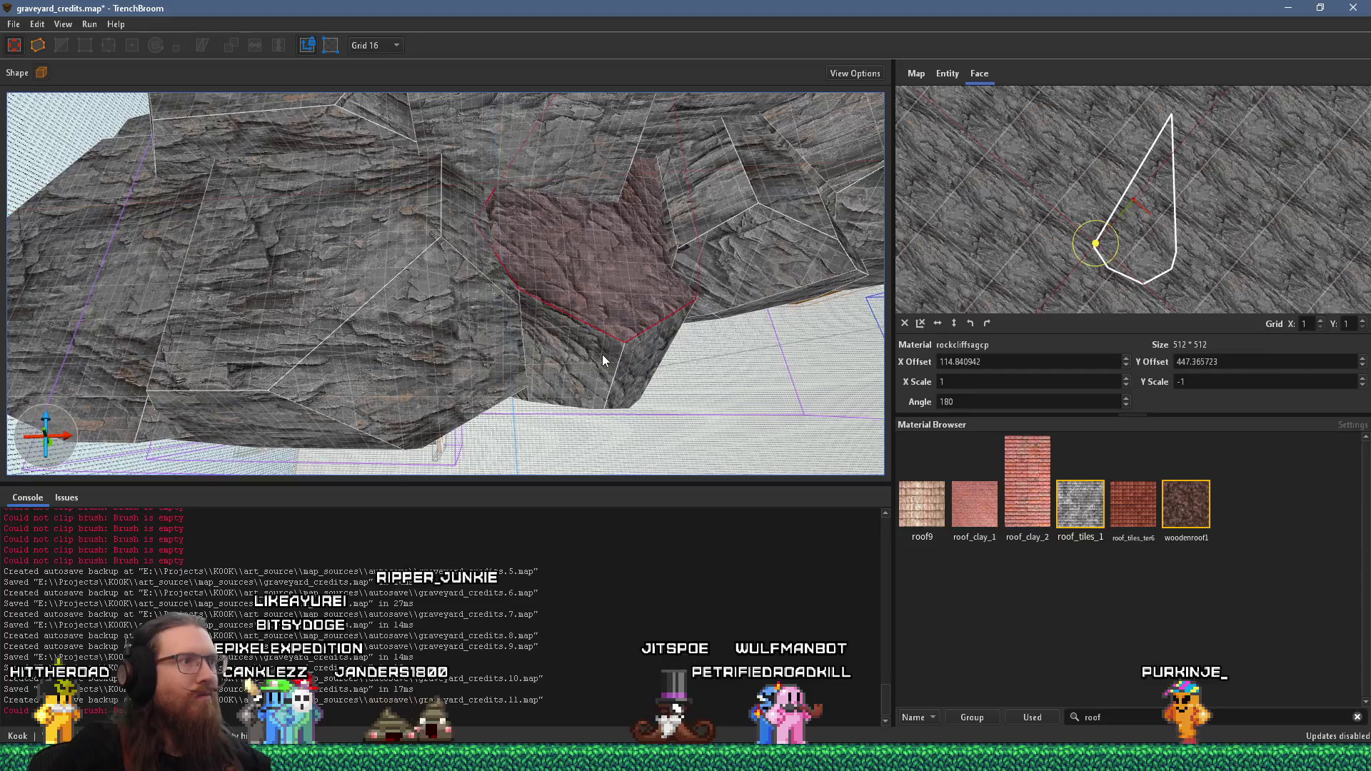
{"action": "mouse_move", "coordinate": [602, 355]}
{"action": "left_mouse_down"}
{"action": "mouse_move", "coordinate": [573, 379]}
{"action": "mouse_move", "coordinate": [567, 452]}
{"action": "left_mouse_up"}
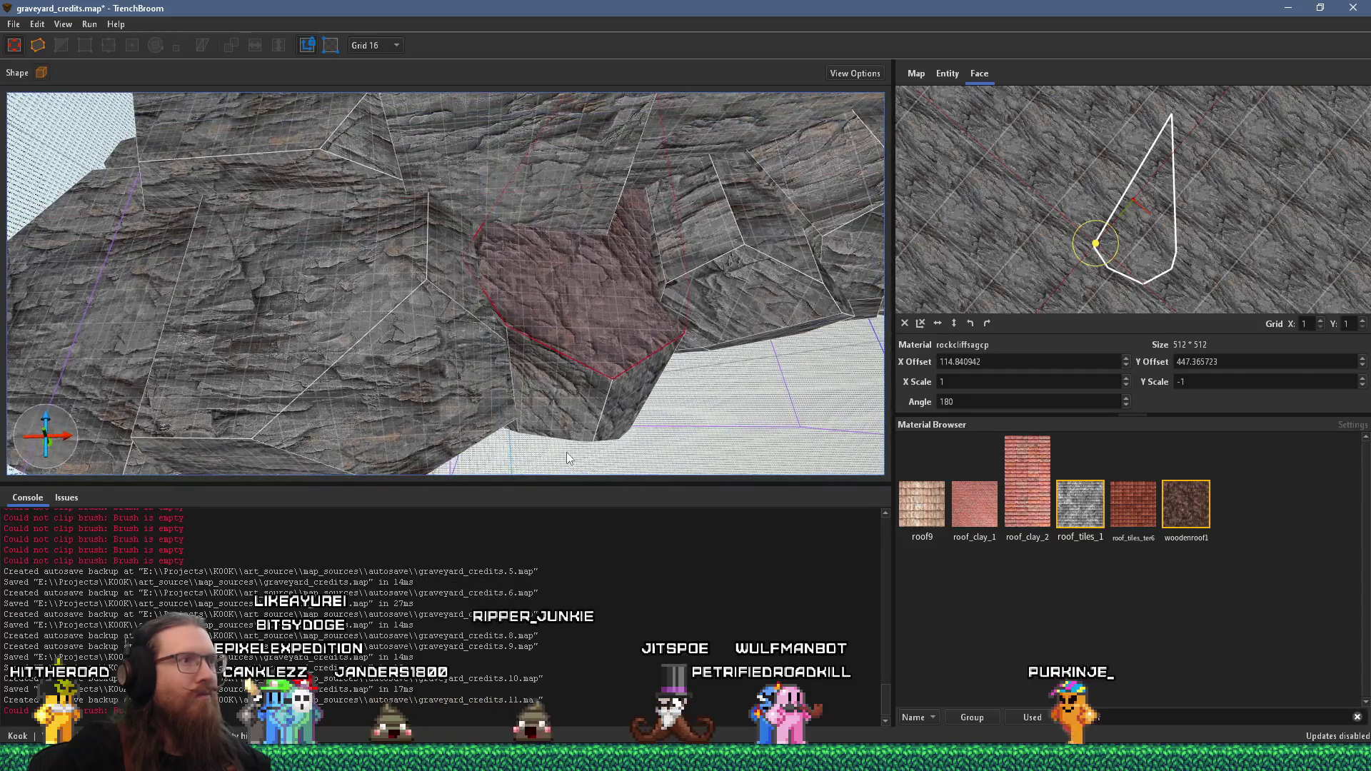
{"action": "left_click", "coordinate": [703, 239], "text": "shift"}
{"action": "mouse_move", "coordinate": [660, 268]}
{"action": "left_mouse_down"}
{"action": "mouse_move", "coordinate": [698, 263]}
{"action": "mouse_move", "coordinate": [607, 268]}
{"action": "left_mouse_up"}
{"action": "left_click", "coordinate": [639, 261], "text": "shift"}
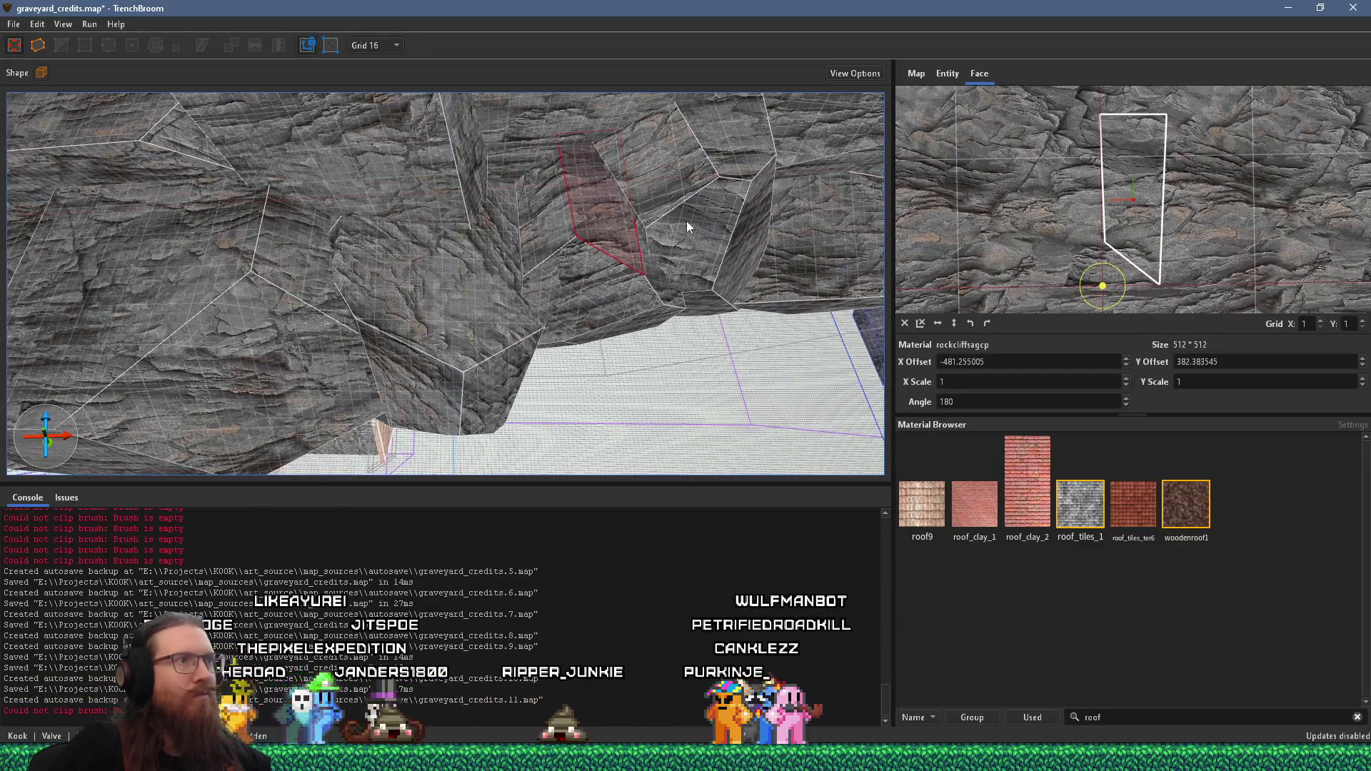
{"action": "left_click", "coordinate": [704, 149], "text": "shift"}
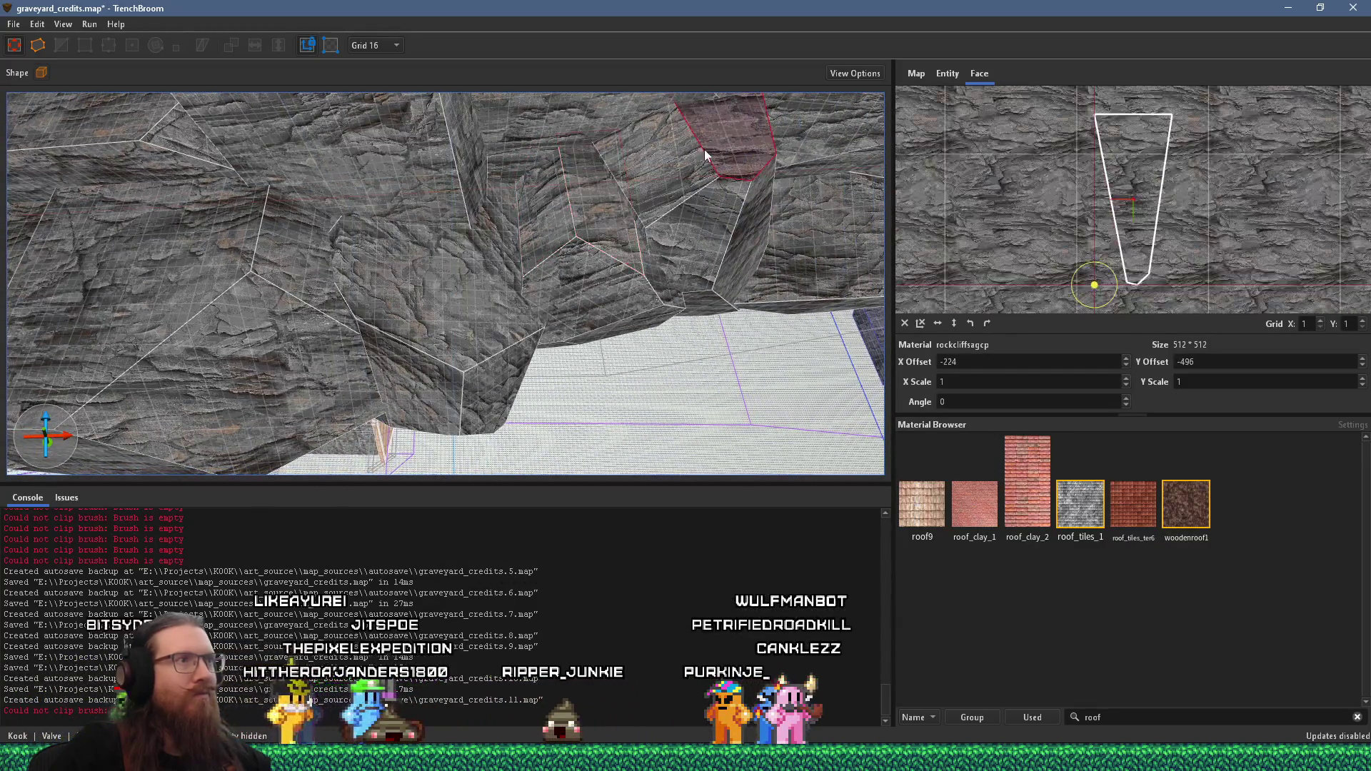
{"action": "left_click", "coordinate": [452, 203]}
Step: Inspect a large rock face and the cliff top from new angles
{"action": "mouse_move", "coordinate": [472, 288]}
{"action": "left_mouse_down"}
{"action": "mouse_move", "coordinate": [636, 426]}
{"action": "mouse_move", "coordinate": [469, 348]}
{"action": "left_mouse_up"}
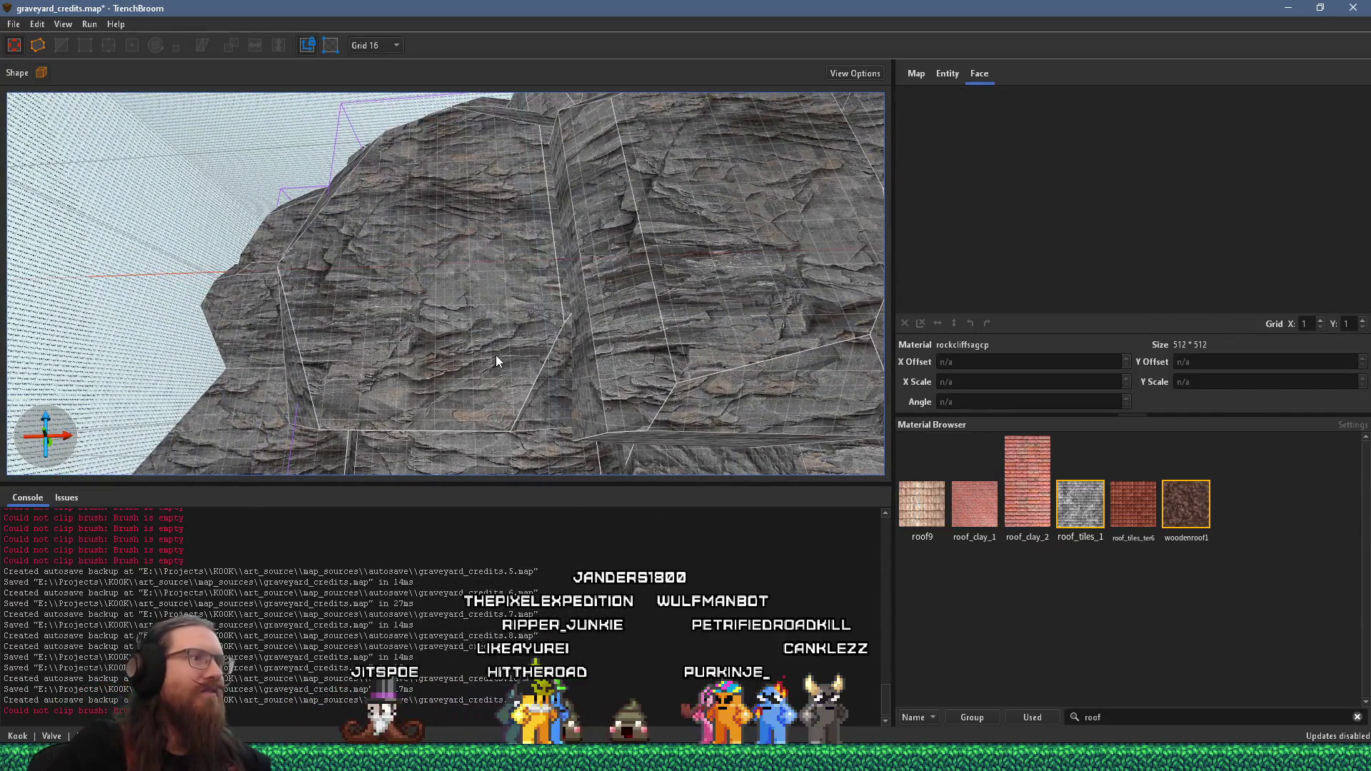
{"action": "left_click", "coordinate": [495, 348], "text": "shift"}
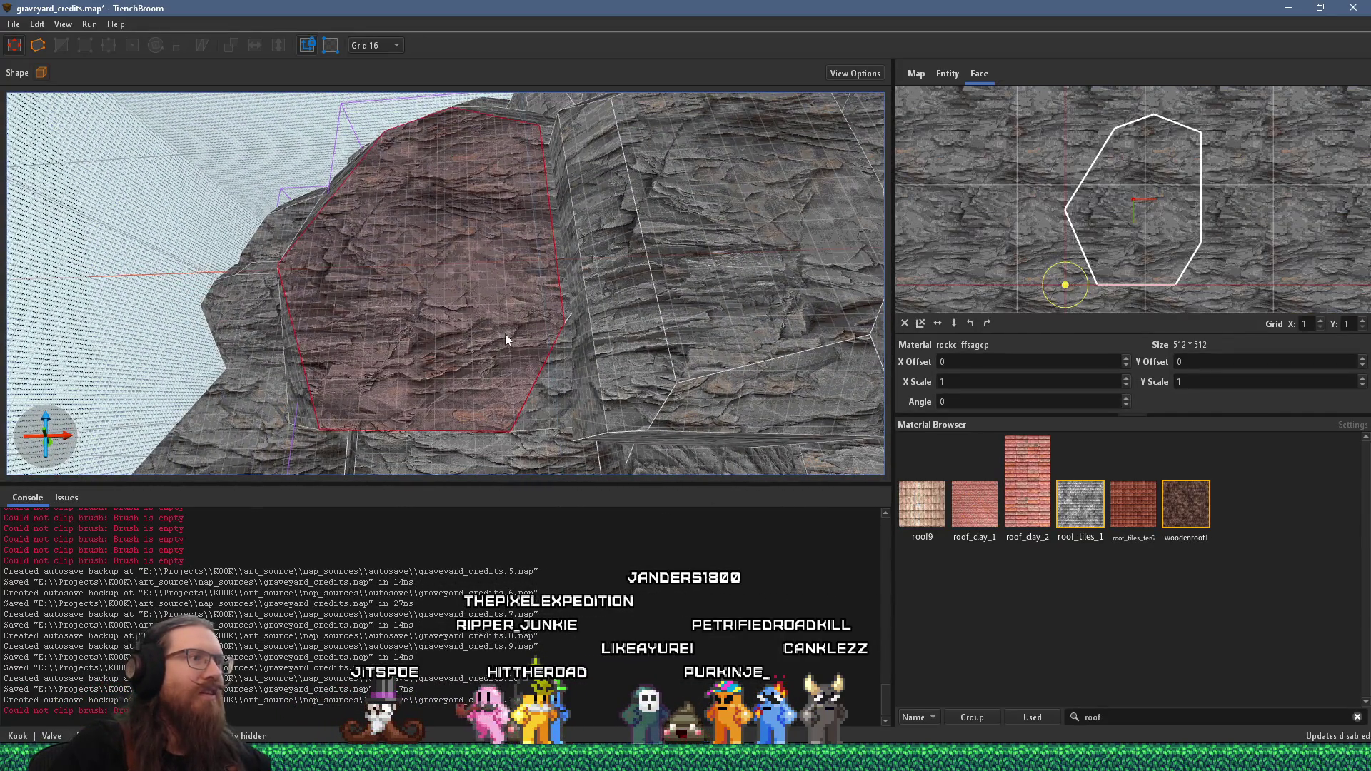
{"action": "mouse_move", "coordinate": [506, 339]}
{"action": "left_mouse_down"}
{"action": "mouse_move", "coordinate": [672, 353]}
{"action": "mouse_move", "coordinate": [508, 346]}
{"action": "mouse_move", "coordinate": [593, 392]}
{"action": "left_mouse_up"}
{"action": "mouse_move", "coordinate": [583, 266]}
{"action": "left_mouse_down"}
{"action": "mouse_move", "coordinate": [424, 224]}
{"action": "mouse_move", "coordinate": [456, 354]}
{"action": "left_mouse_up"}
{"action": "left_click", "coordinate": [456, 354], "text": "shift"}
{"action": "mouse_move", "coordinate": [444, 305]}
{"action": "left_mouse_down"}
{"action": "mouse_move", "coordinate": [419, 260]}
{"action": "mouse_move", "coordinate": [470, 216]}
{"action": "mouse_move", "coordinate": [289, 368]}
{"action": "mouse_move", "coordinate": [560, 228]}
{"action": "mouse_move", "coordinate": [357, 319]}
{"action": "mouse_move", "coordinate": [595, 146]}
{"action": "mouse_move", "coordinate": [431, 148]}
{"action": "left_mouse_up"}
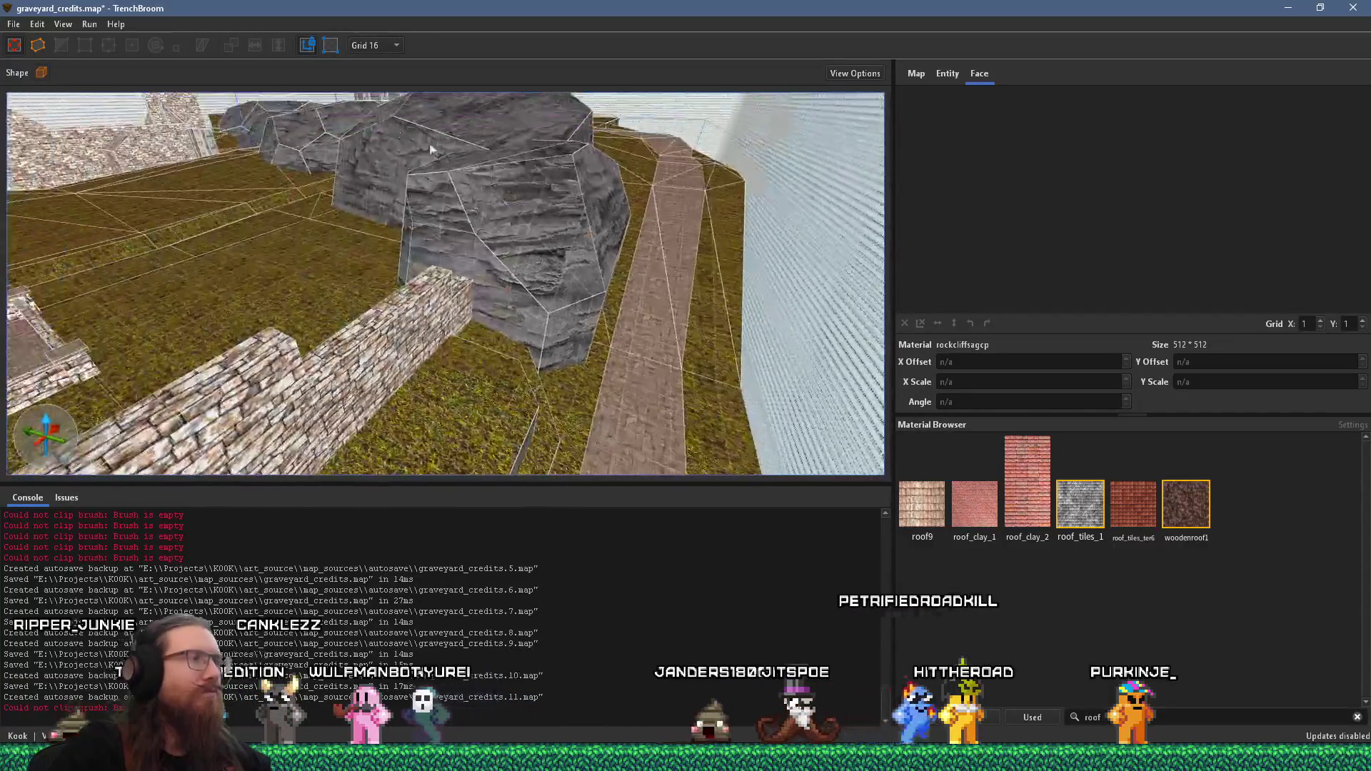
Step: Save graveyard_credits.map and swing the view toward the buildings behind
{"action": "left_click", "coordinate": [20, 27]}
{"action": "left_click", "coordinate": [33, 89]}
{"action": "scroll", "coordinate": [421, 335], "scroll_direction": "down", "scroll_amount": 5}
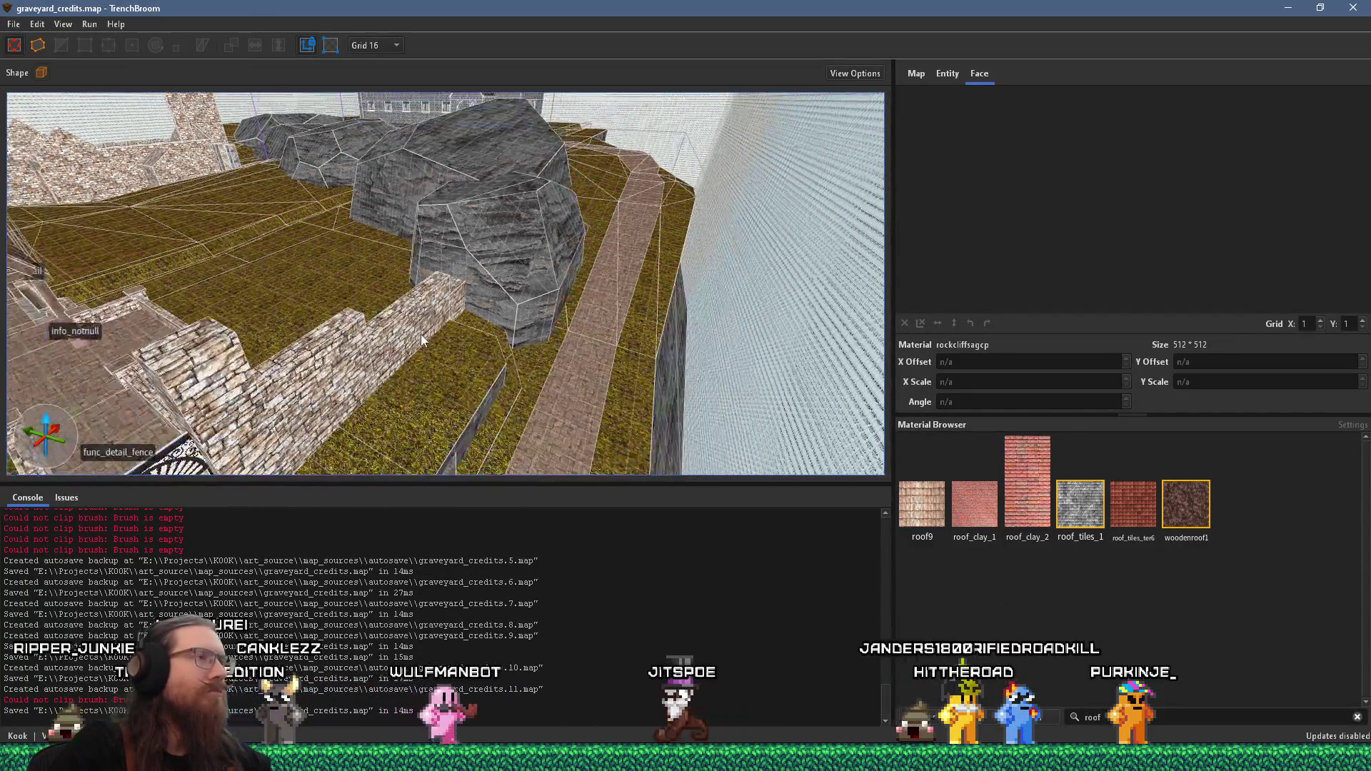
{"action": "left_click_drag", "start_coordinate": [423, 352], "coordinate": [265, 372]}
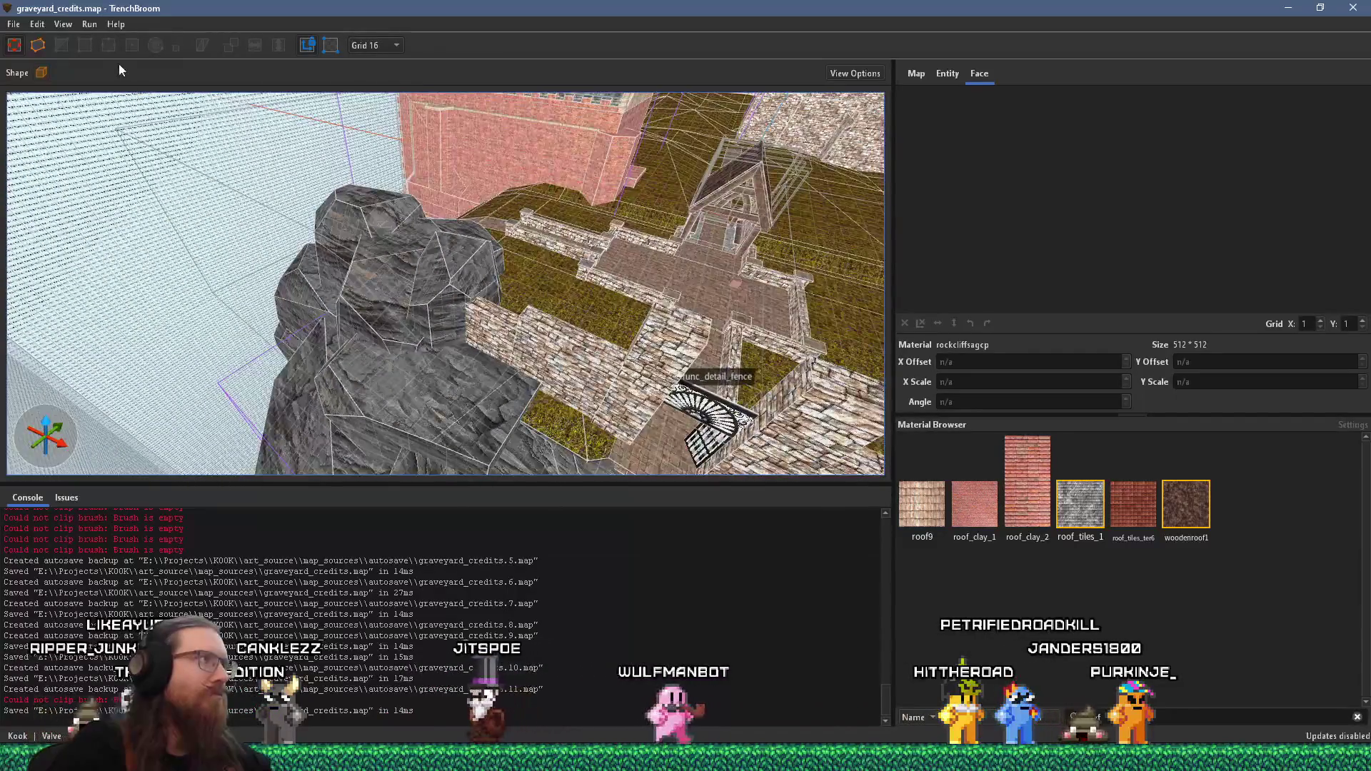
Step: Dismiss the File menu and zoom in to review the boulders beside the buildings
{"action": "left_click", "coordinate": [14, 25]}
{"action": "key", "text": "Escape"}
{"action": "key", "text": "Escape"}
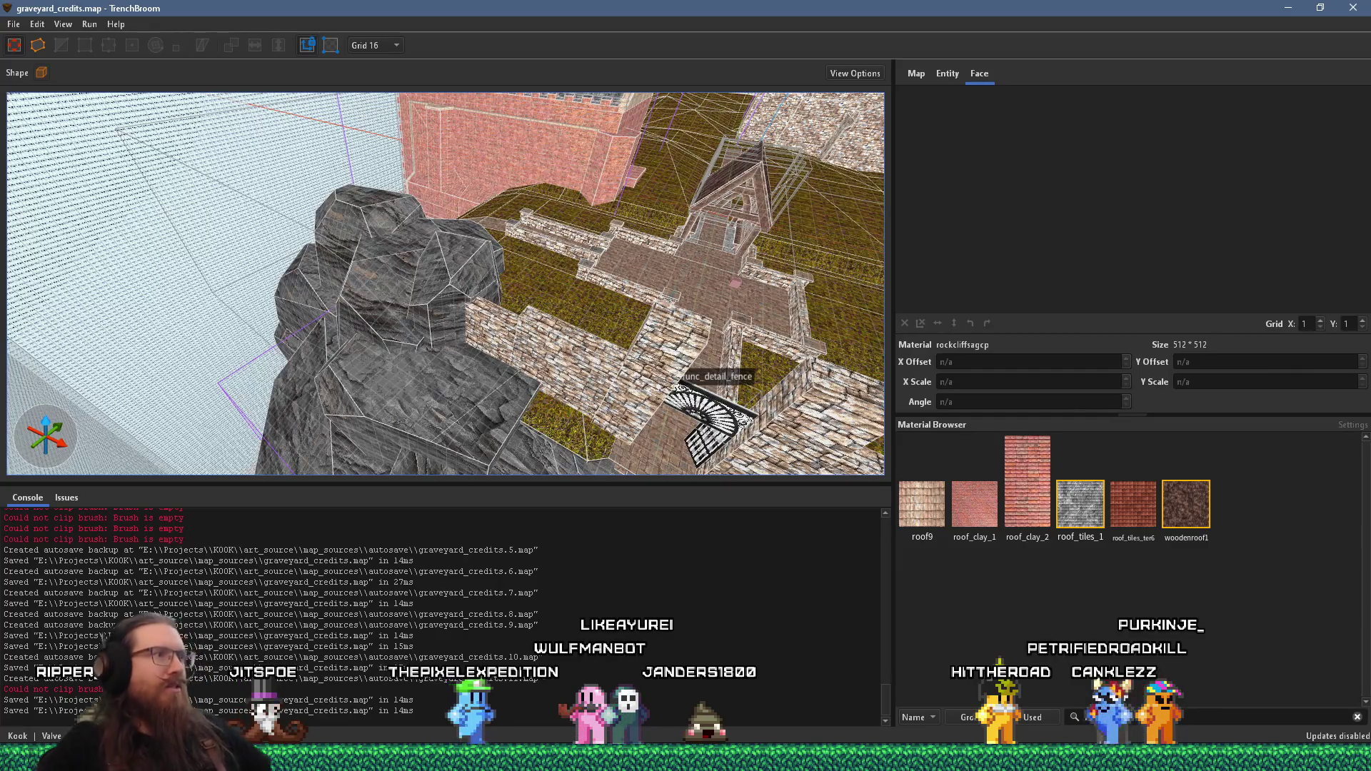
{"action": "scroll", "coordinate": [291, 307], "scroll_direction": "up", "scroll_amount": 10}
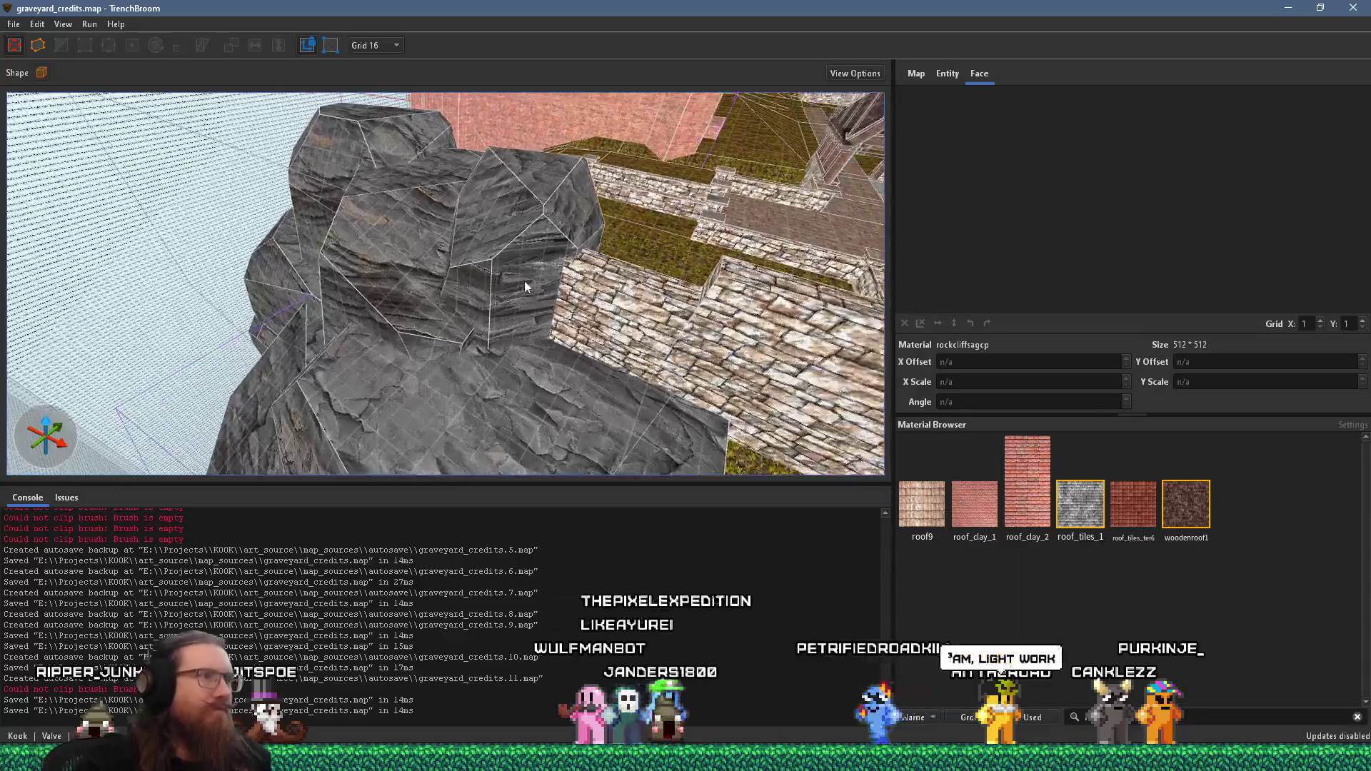
{"action": "scroll", "coordinate": [210, 393], "scroll_direction": "up", "scroll_amount": 3}
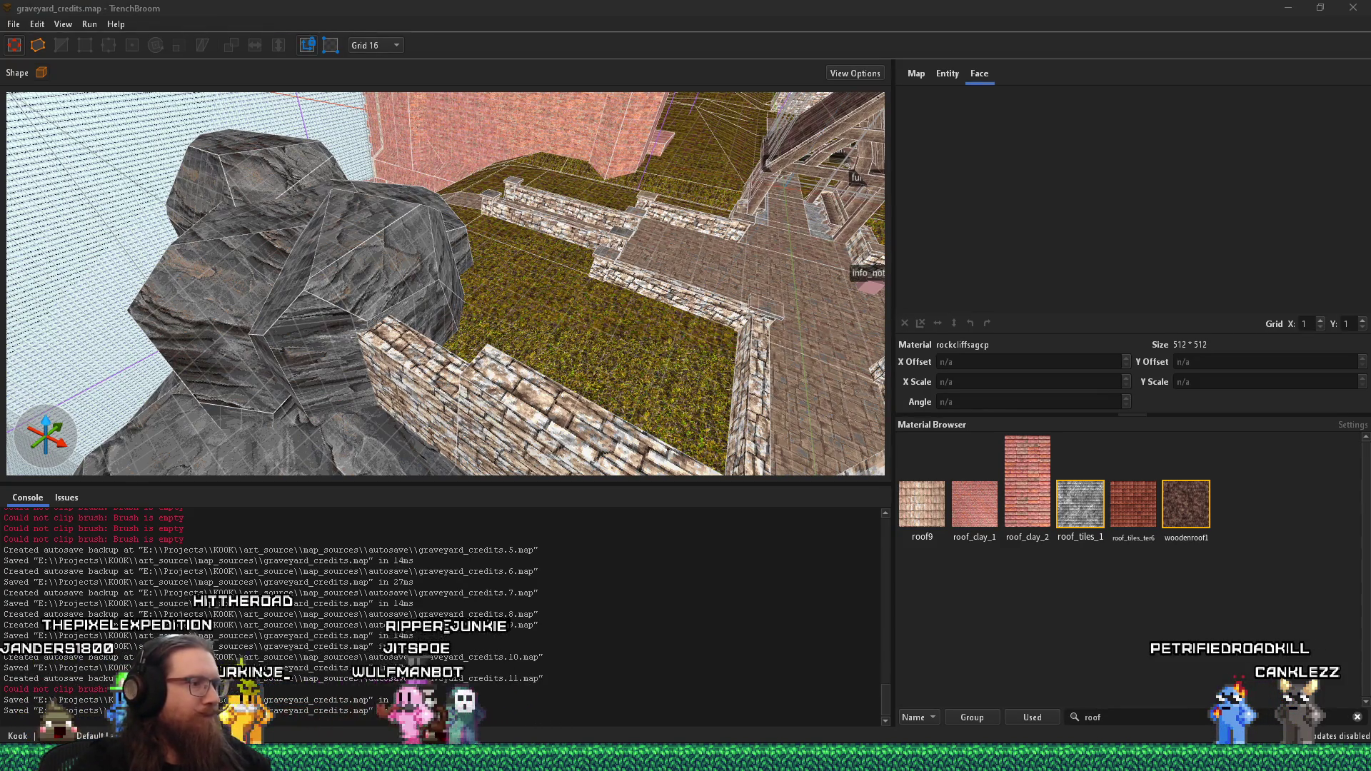
{"action": "mouse_move", "coordinate": [686, 757]}
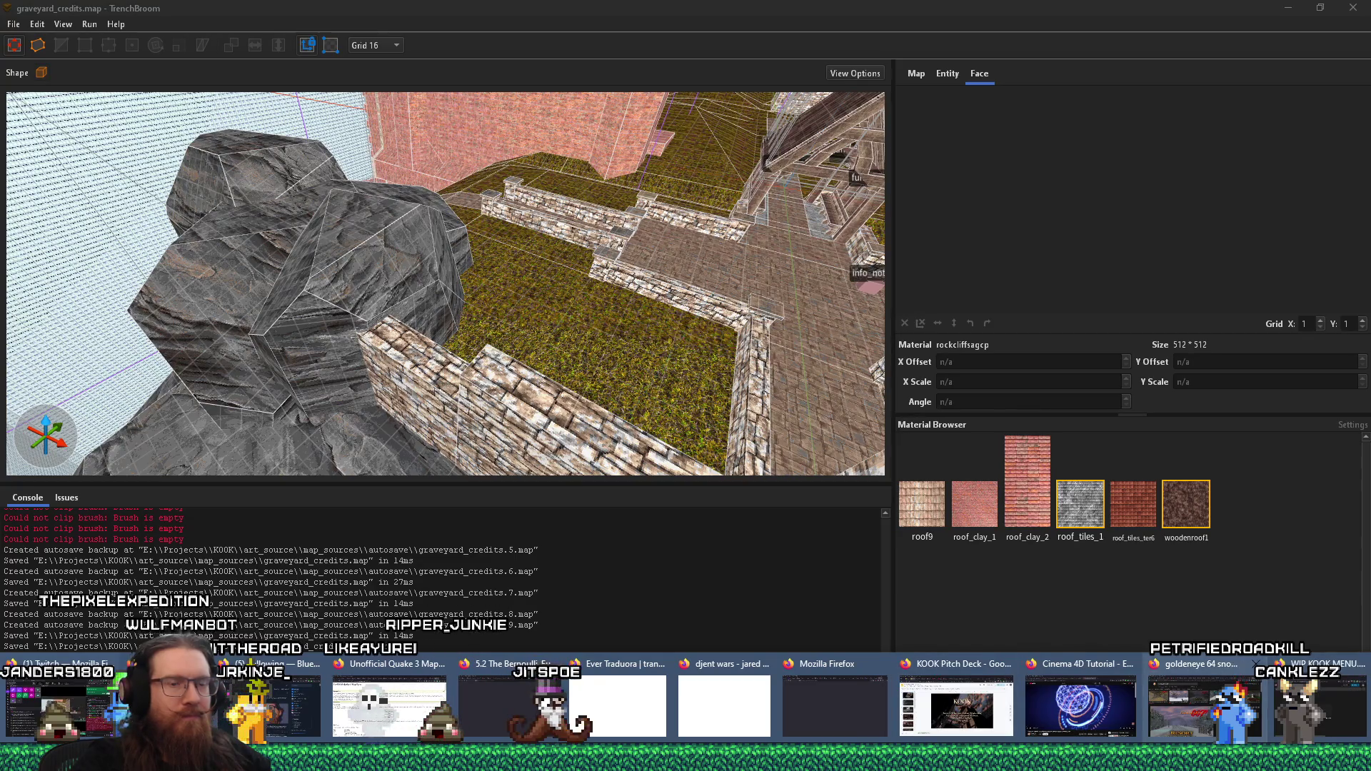